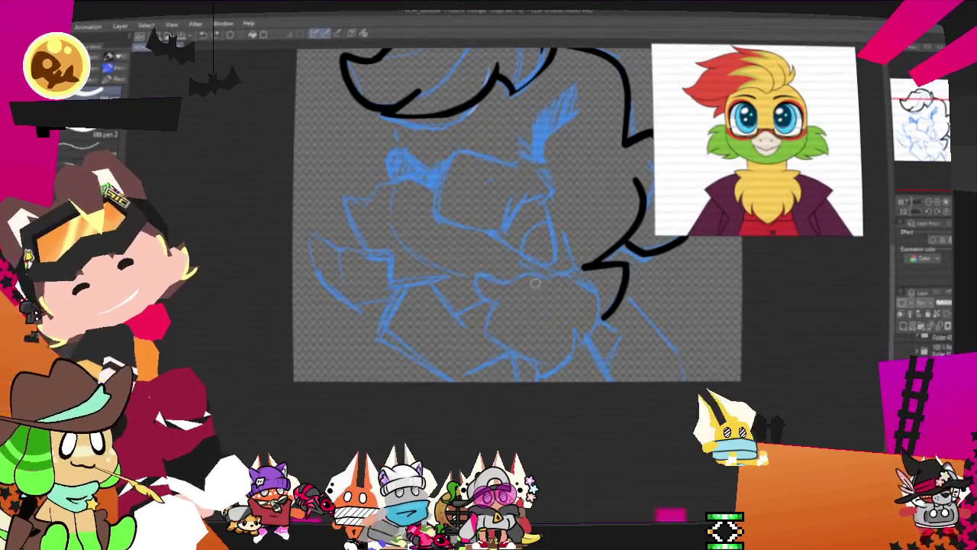
Ink black strokes over the sketch for the hand curve, the jacket diagonal and a line down to the bottom edge.
mouse_move(488, 319)
mouse_down()
mouse_move(483, 342)
mouse_move(538, 374)
mouse_move(588, 342)
mouse_up()
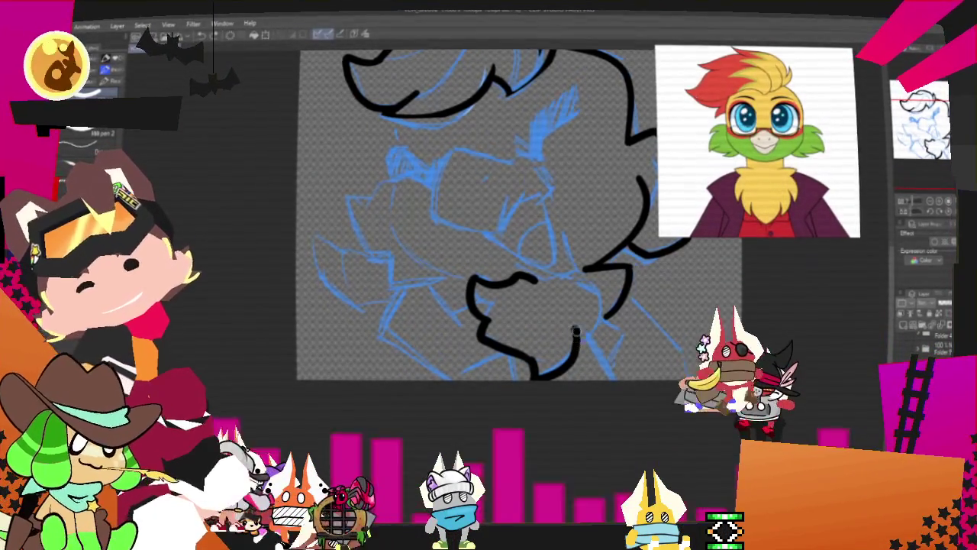
mouse_move(587, 342)
mouse_down()
mouse_move(571, 281)
mouse_move(595, 322)
mouse_up()
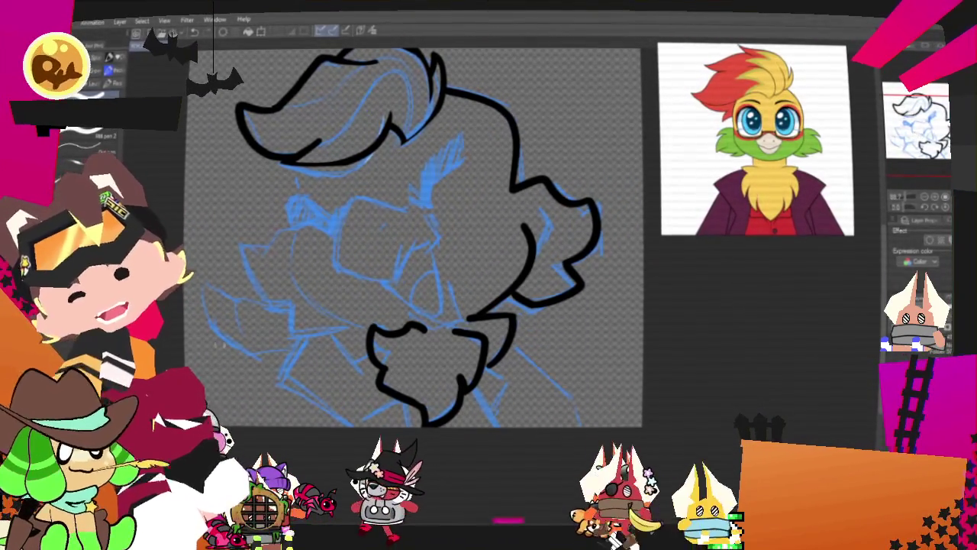
drag(467, 376, 501, 425)
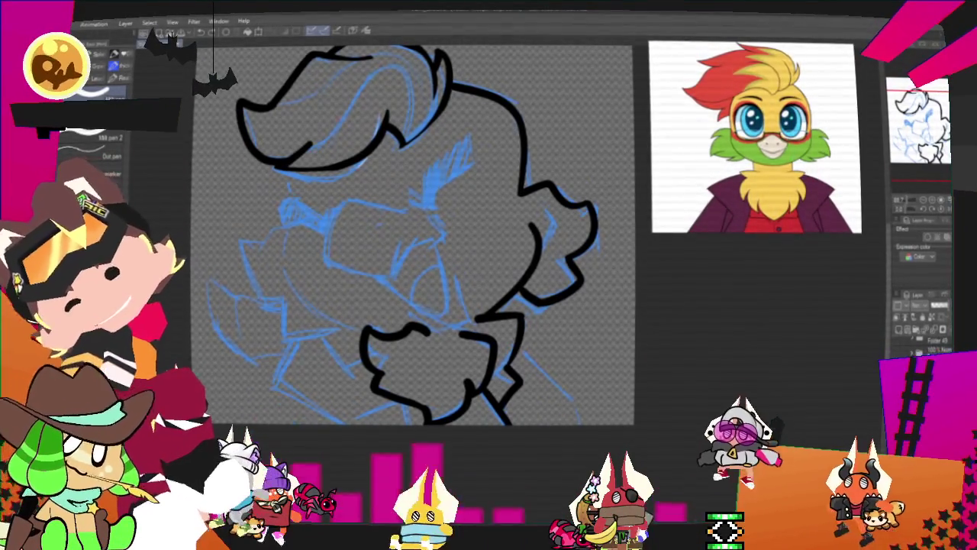
mouse_move(513, 350)
mouse_down()
mouse_move(556, 391)
mouse_move(537, 380)
mouse_up()
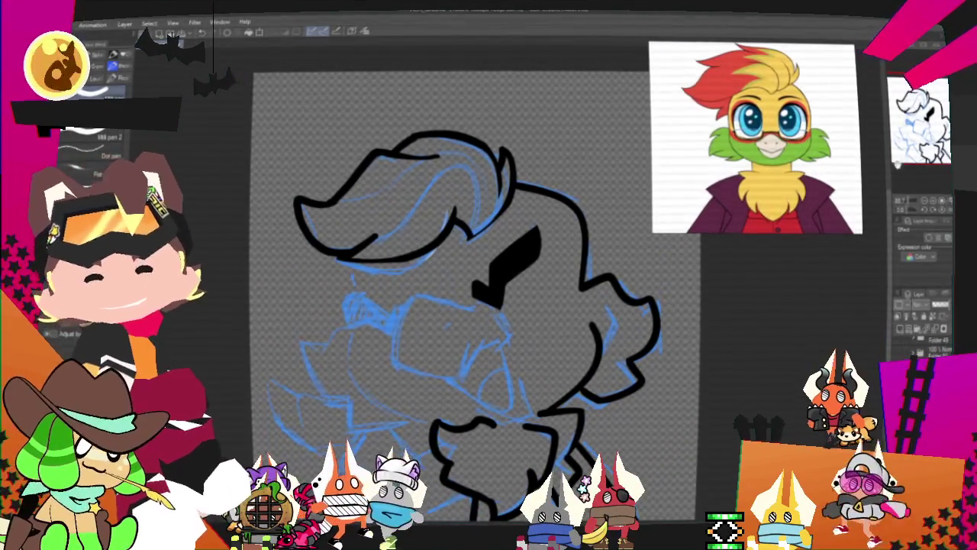
Bring the arm into view, then ink the arm and hand outline with a thicker top edge and a line below.
drag(437, 428, 703, 265)
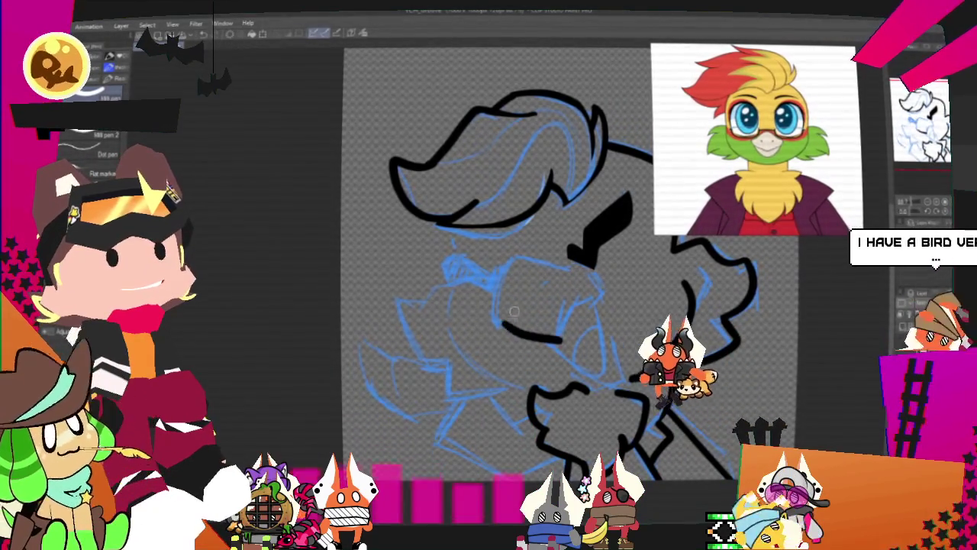
drag(575, 270, 502, 324)
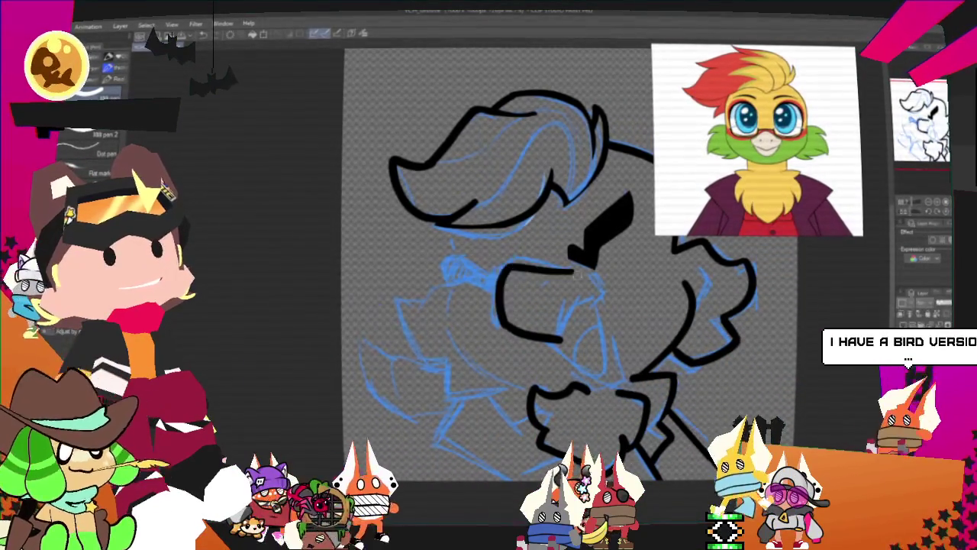
drag(589, 254, 508, 271)
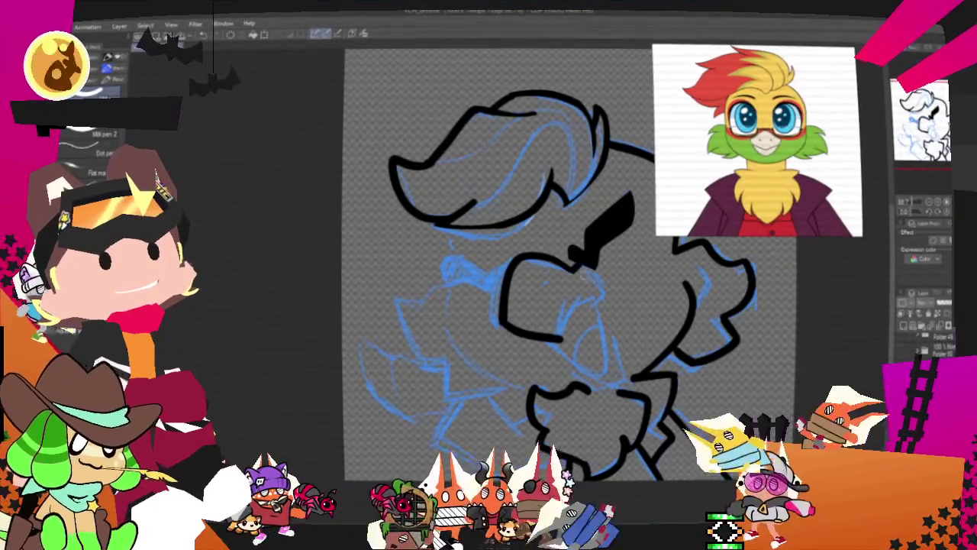
drag(566, 342, 602, 277)
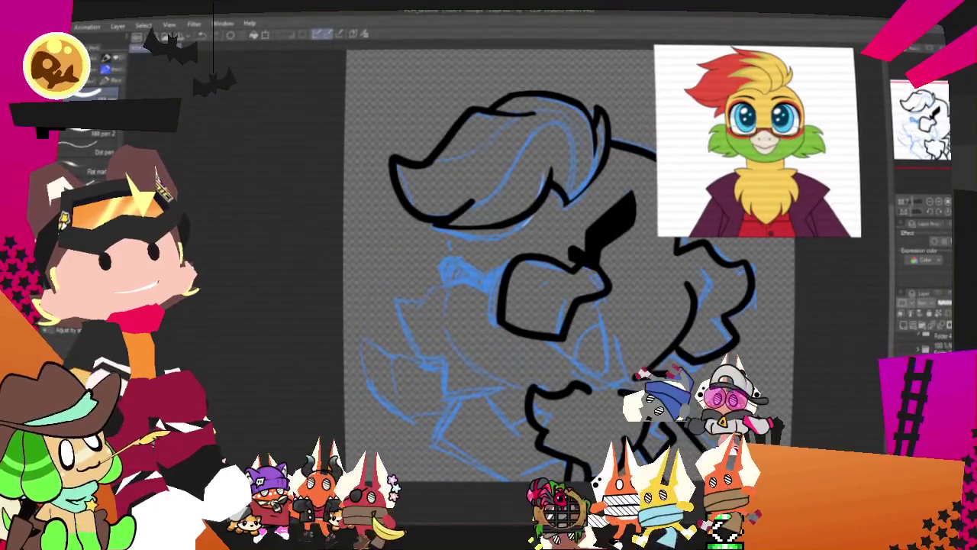
drag(580, 324, 615, 374)
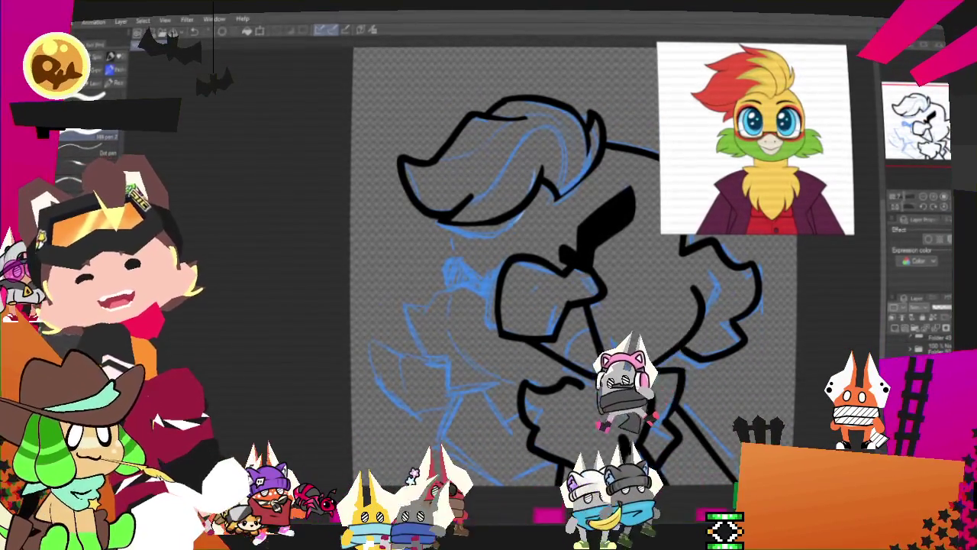
Nudge the canvas view slightly left to continue inking the arm and body.
drag(534, 267, 508, 284)
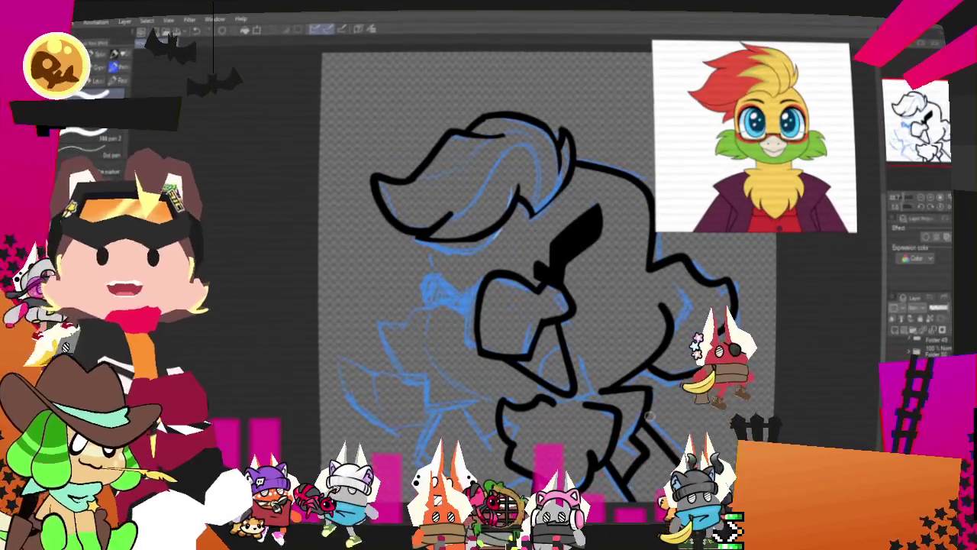
Bring the face into view and ink short, heavy black strokes for the glasses.
drag(649, 415, 802, 263)
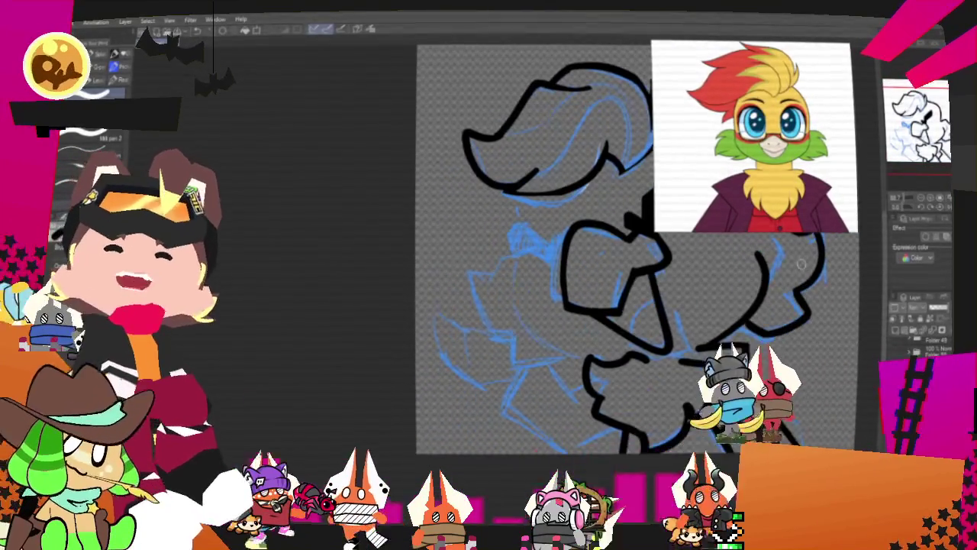
mouse_move(510, 243)
mouse_down()
mouse_move(534, 229)
mouse_move(542, 238)
mouse_up()
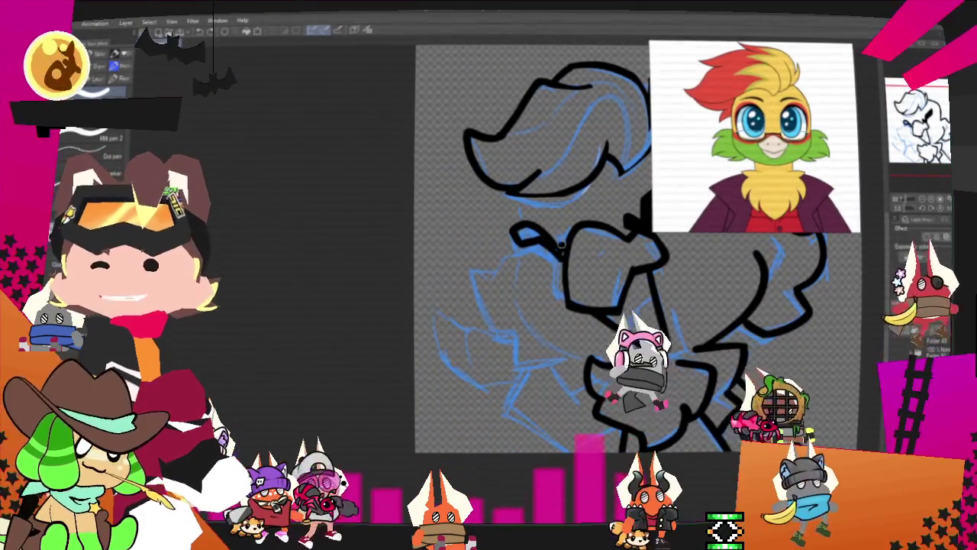
drag(524, 231, 526, 228)
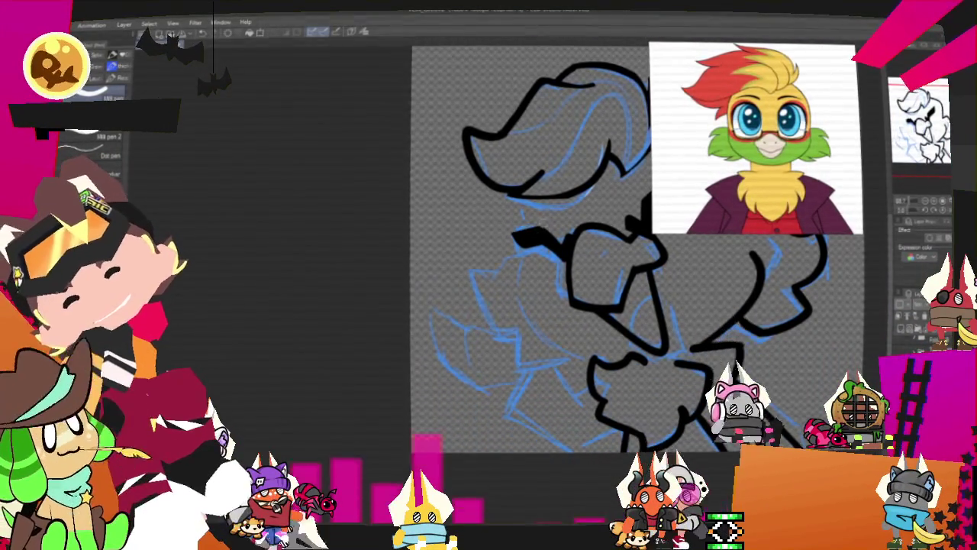
Redraw the top hair outline in black across the head.
scroll(707, 221, up, 2)
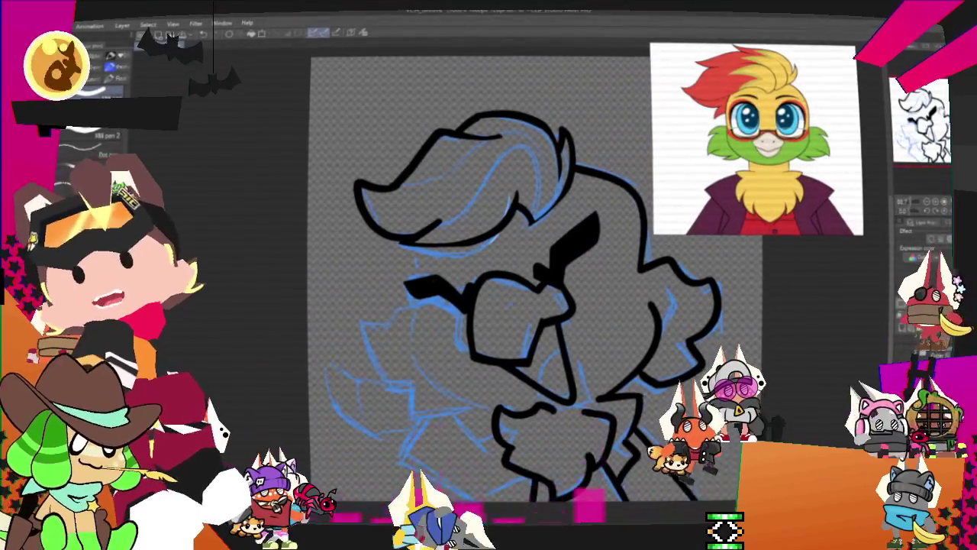
scroll(527, 290, down, 2)
drag(550, 103, 416, 114)
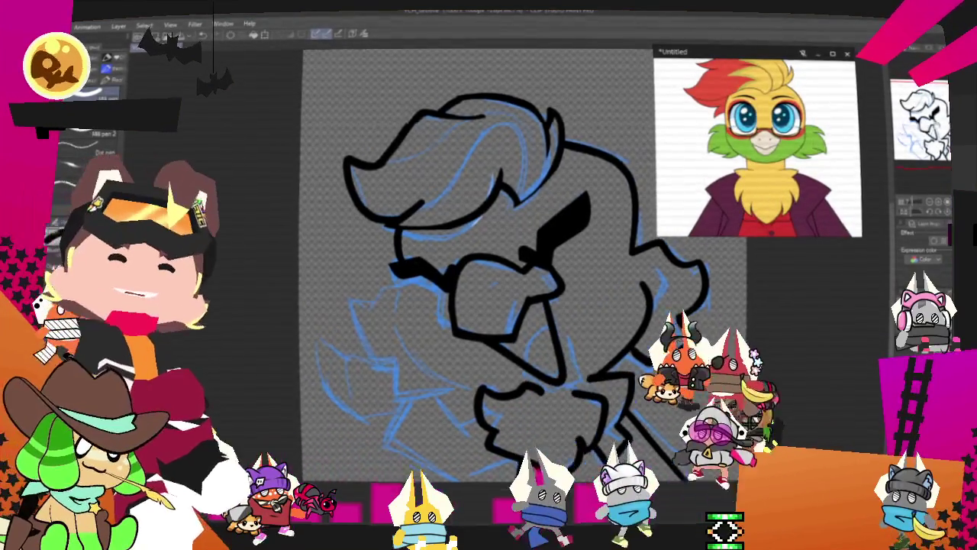
drag(473, 252, 462, 279)
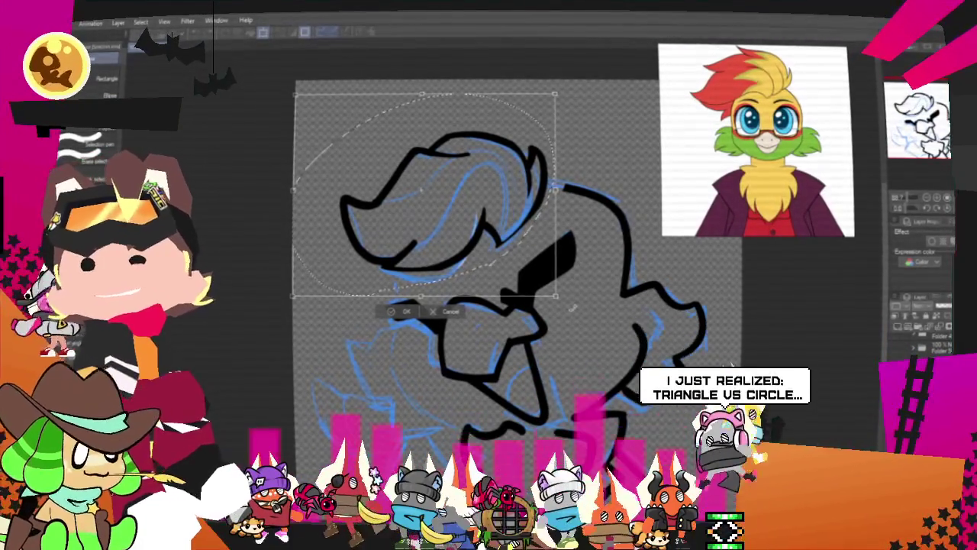
Move the selected hair slightly down and right, then commit the transform.
mouse_move(559, 102)
mouse_down()
mouse_move(592, 248)
mouse_move(556, 296)
mouse_move(540, 285)
mouse_up()
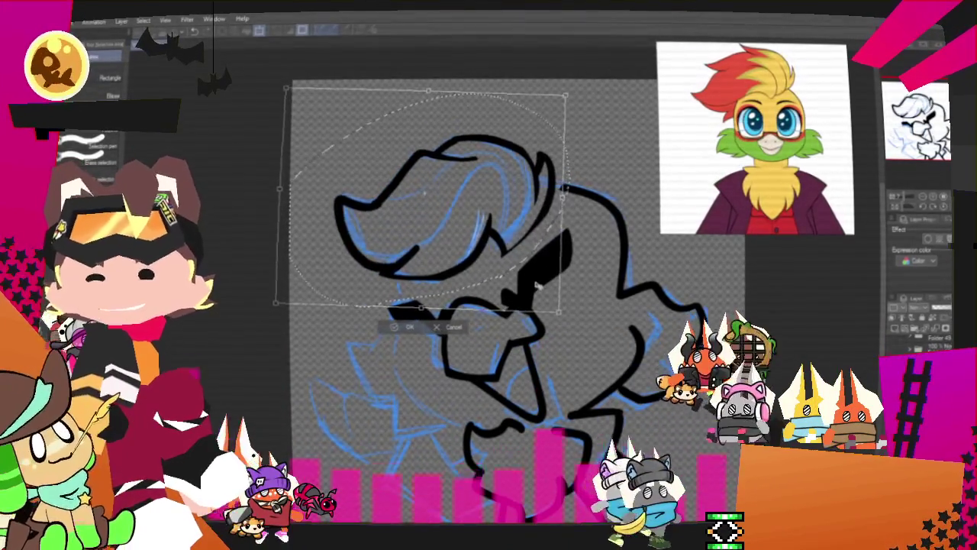
click(405, 330)
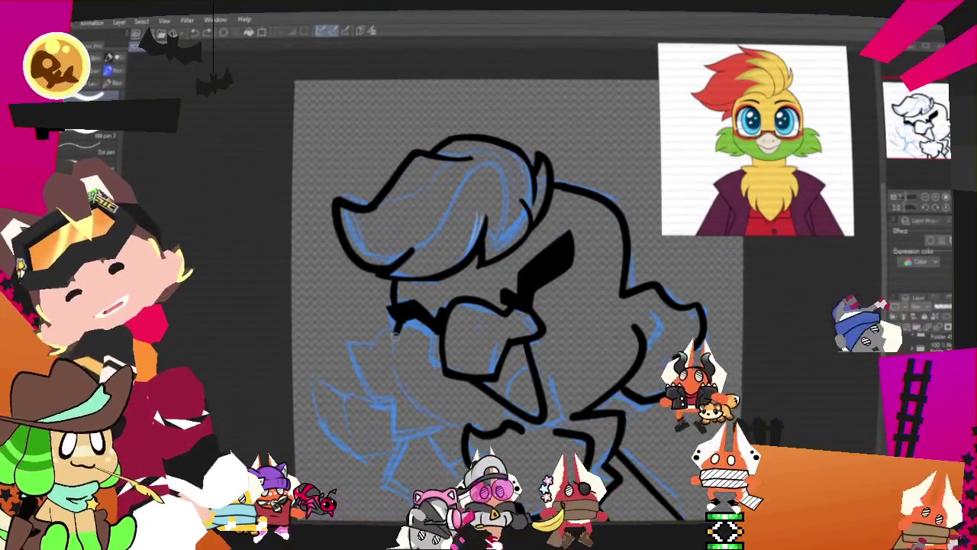
Ink the lower outlines, then redo the outline along the hair's right side.
drag(527, 416, 477, 493)
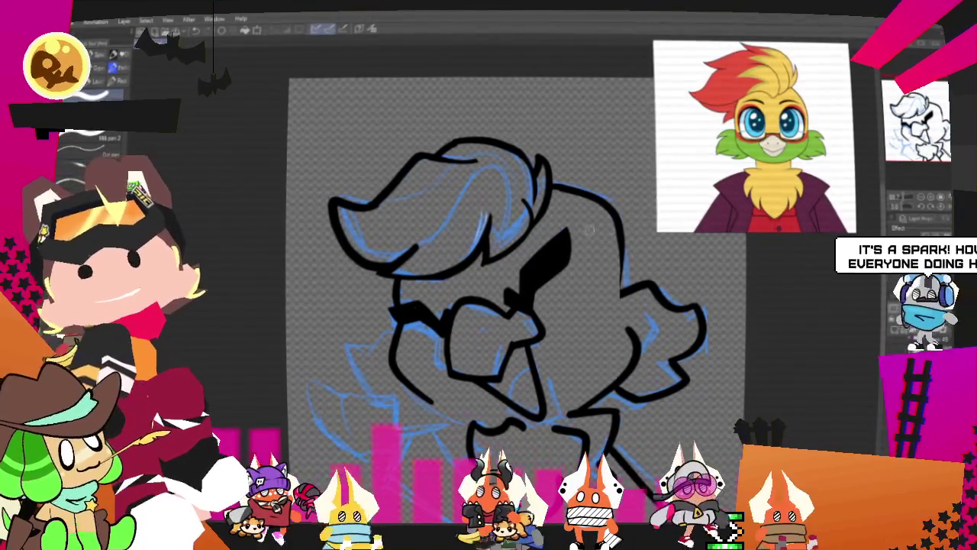
drag(587, 277, 504, 321)
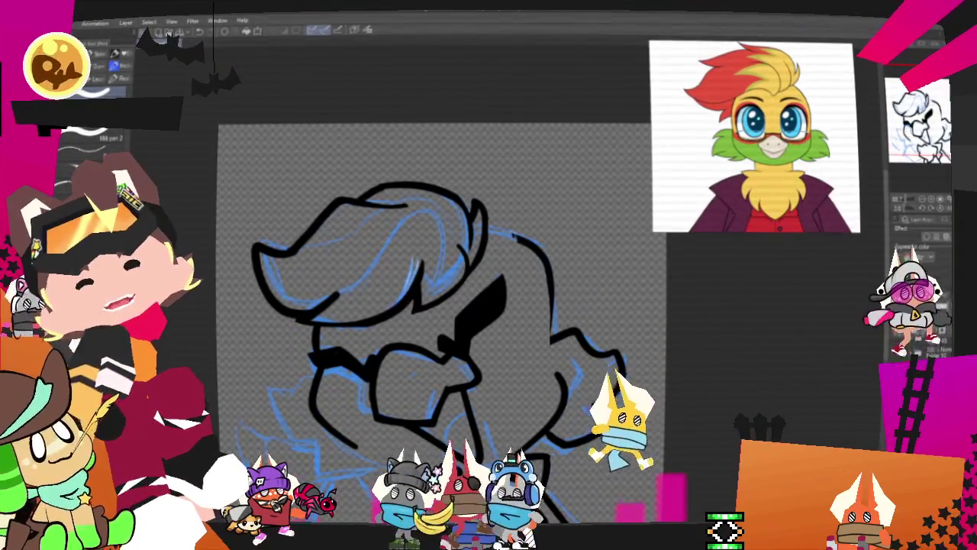
key(ctrl+z)
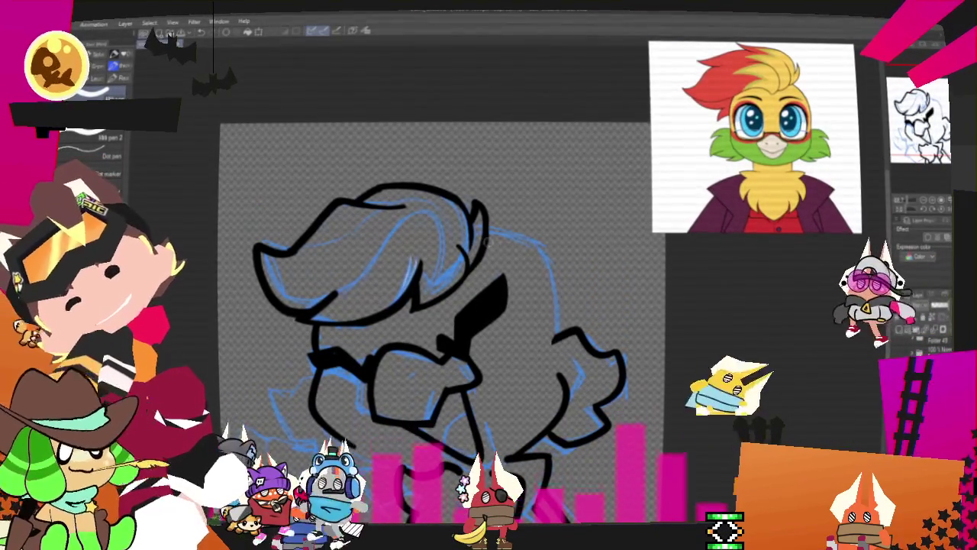
drag(489, 228, 556, 330)
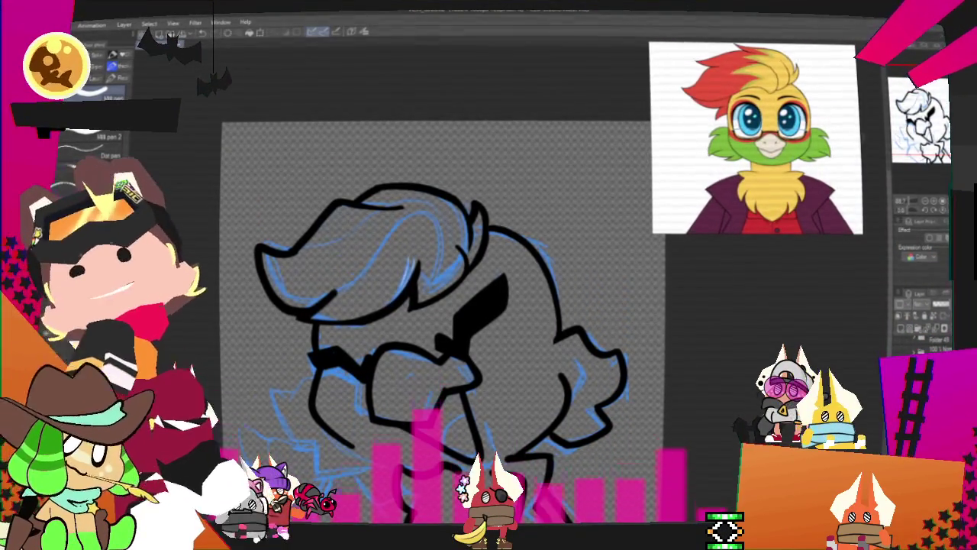
Zoom in on the face and remove the trial strokes beside the glasses.
drag(392, 359, 476, 259)
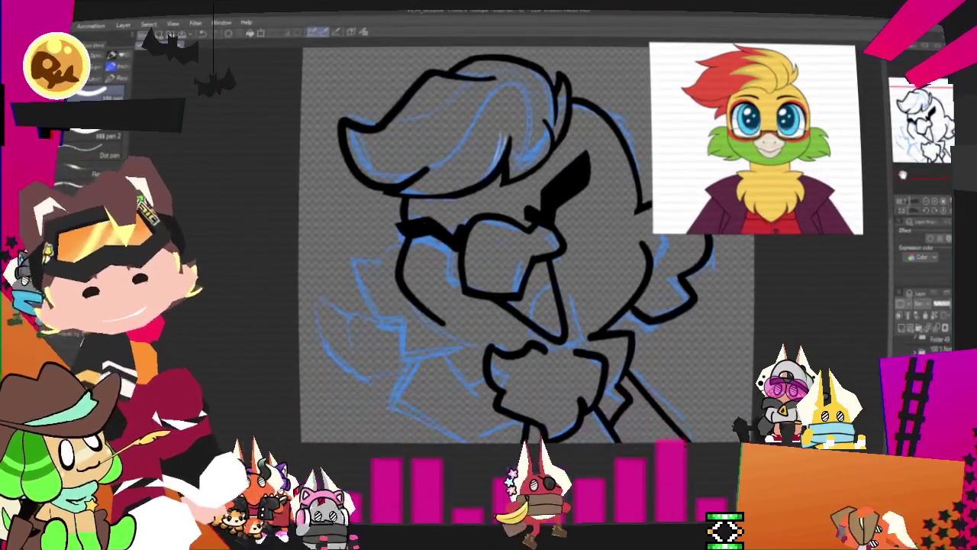
key(ctrl+z)
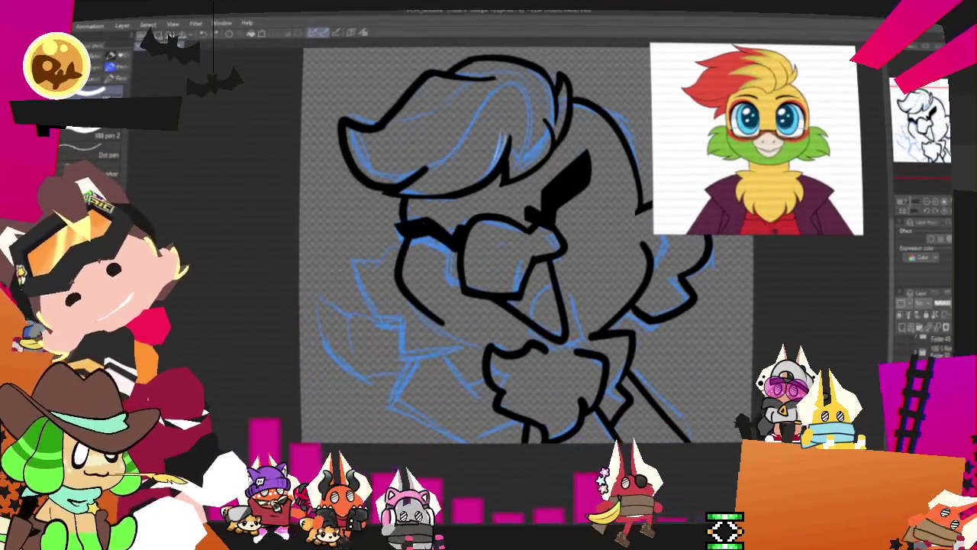
mouse_move(371, 261)
mouse_down()
mouse_move(378, 304)
mouse_move(470, 335)
mouse_up()
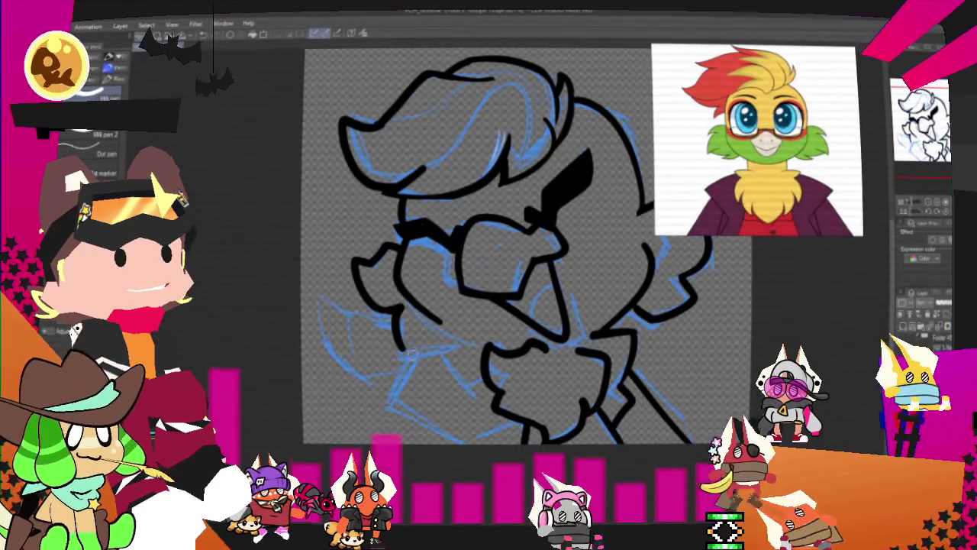
key(ctrl+z)
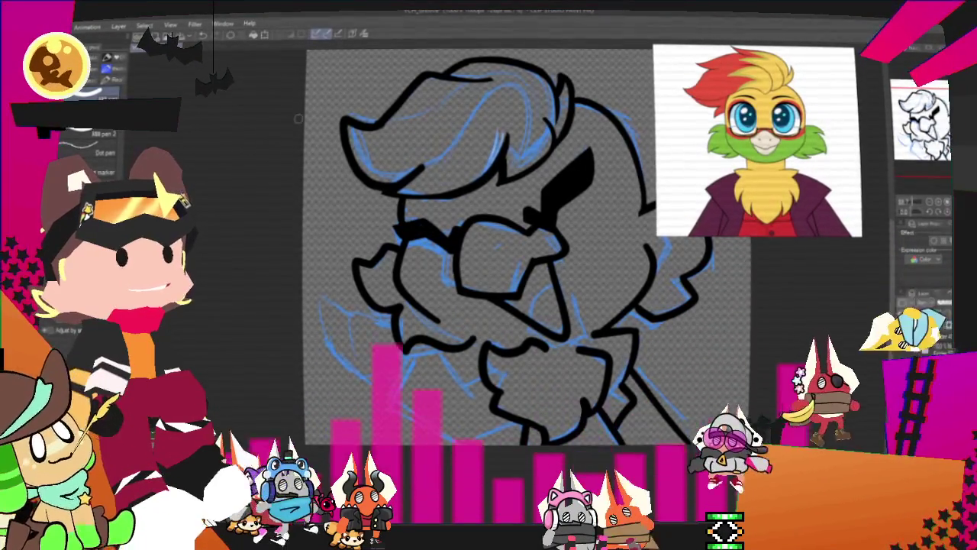
scroll(489, 252, up, 3)
scroll(488, 275, down, 3)
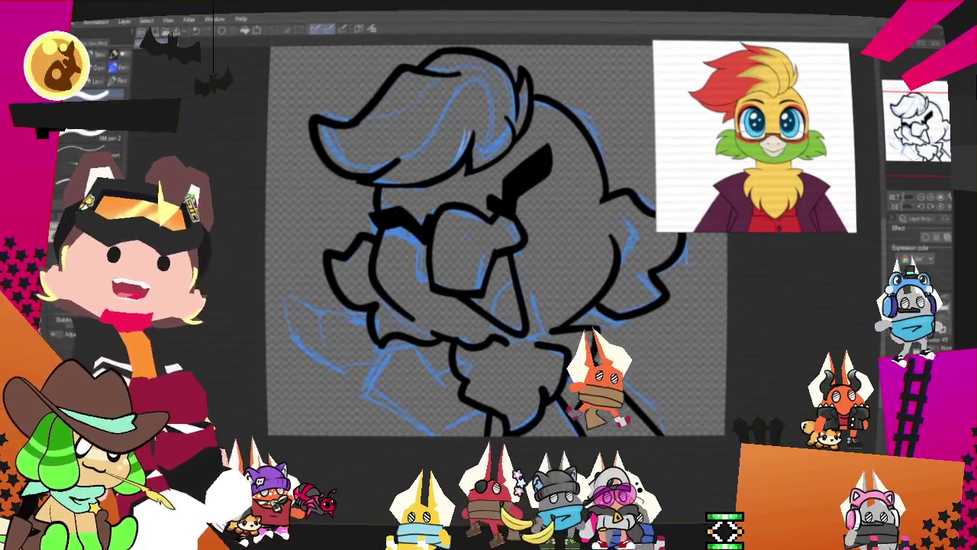
drag(608, 404, 578, 435)
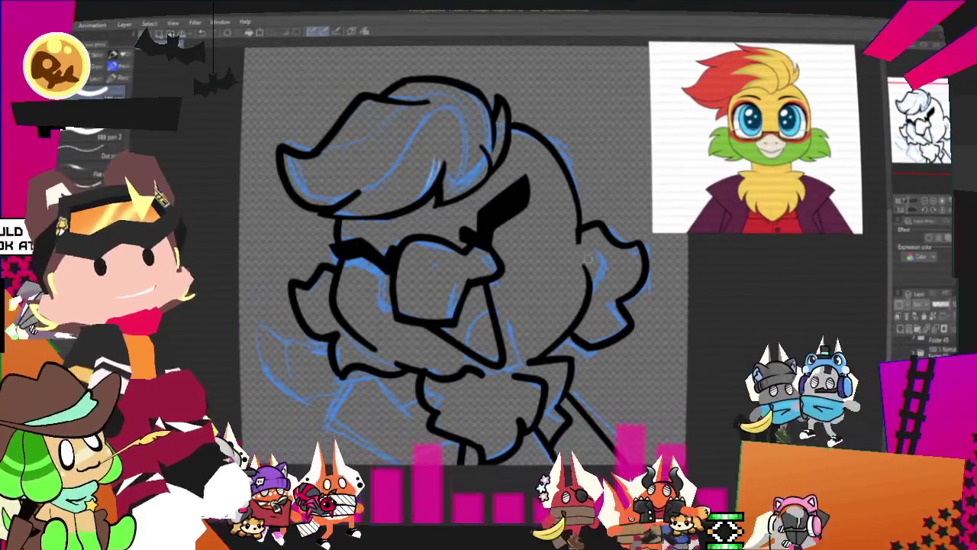
scroll(439, 251, down, 5)
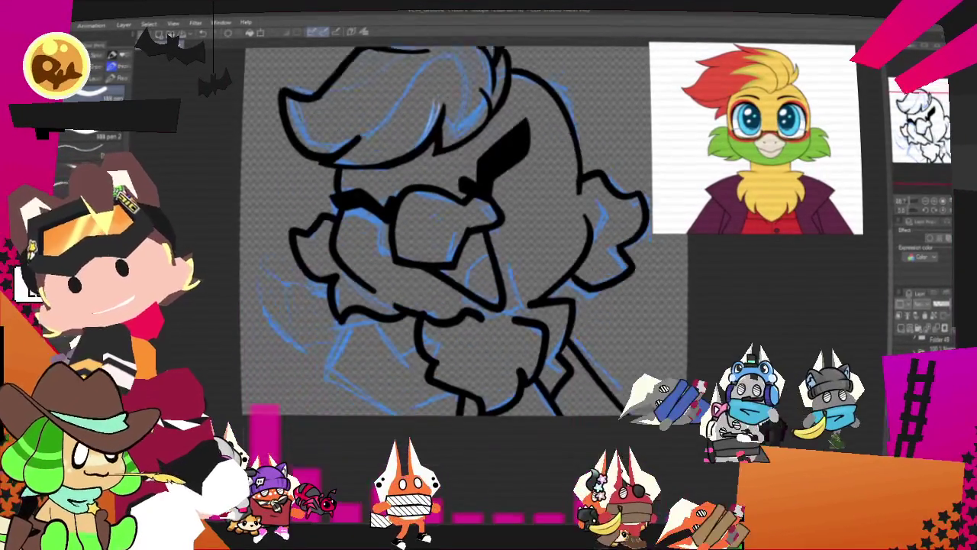
scroll(428, 214, right, 3)
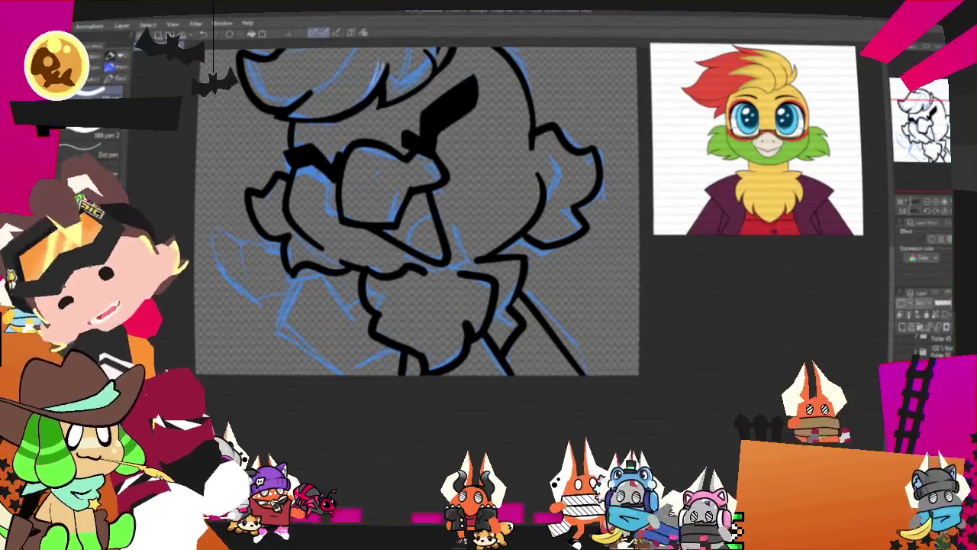
scroll(473, 214, left, 4)
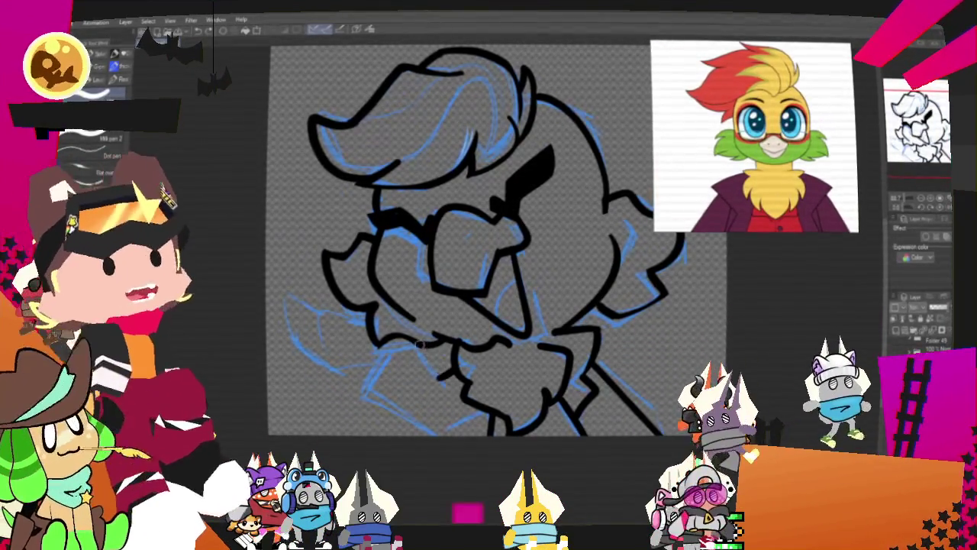
Ink the chest front, the lower body outline, a short line below the face, and the lower-left wing.
drag(382, 347, 364, 400)
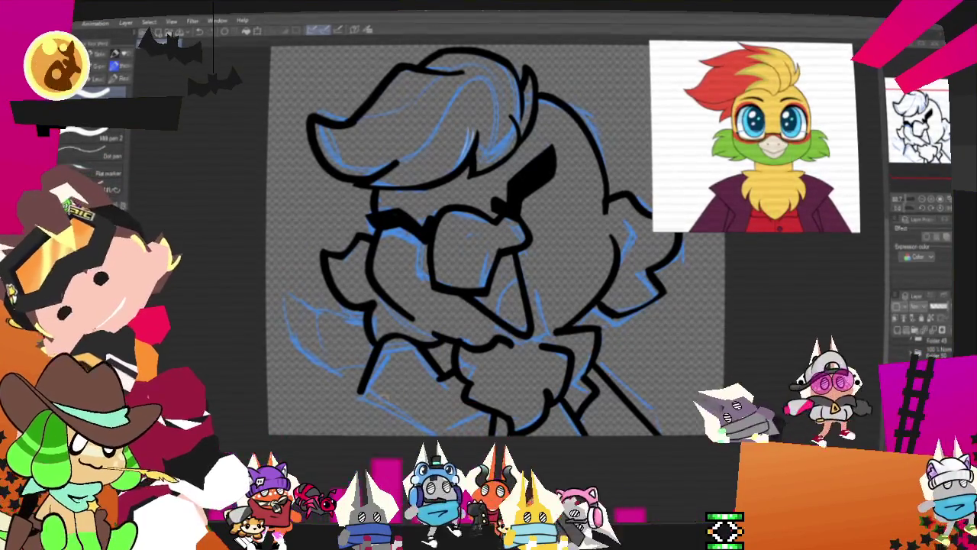
drag(363, 400, 477, 426)
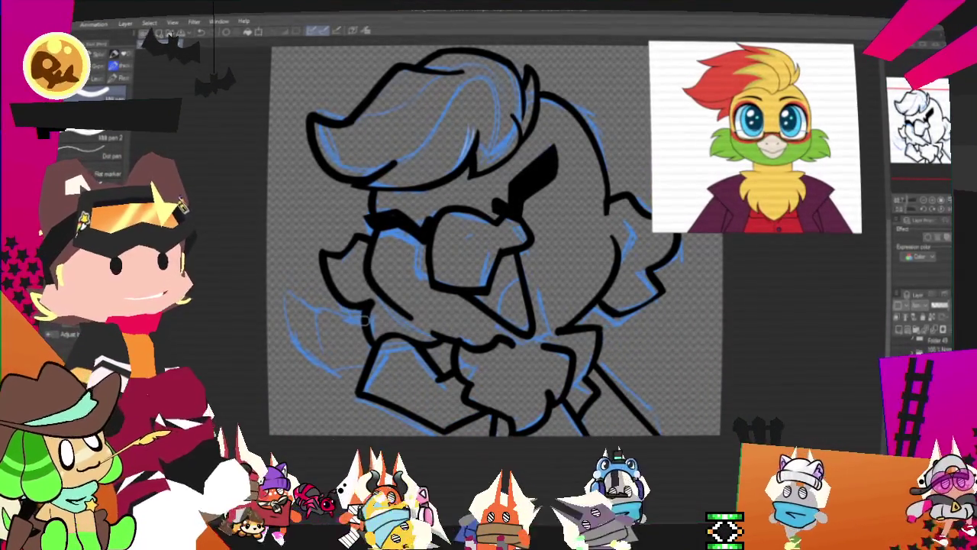
drag(313, 309, 330, 350)
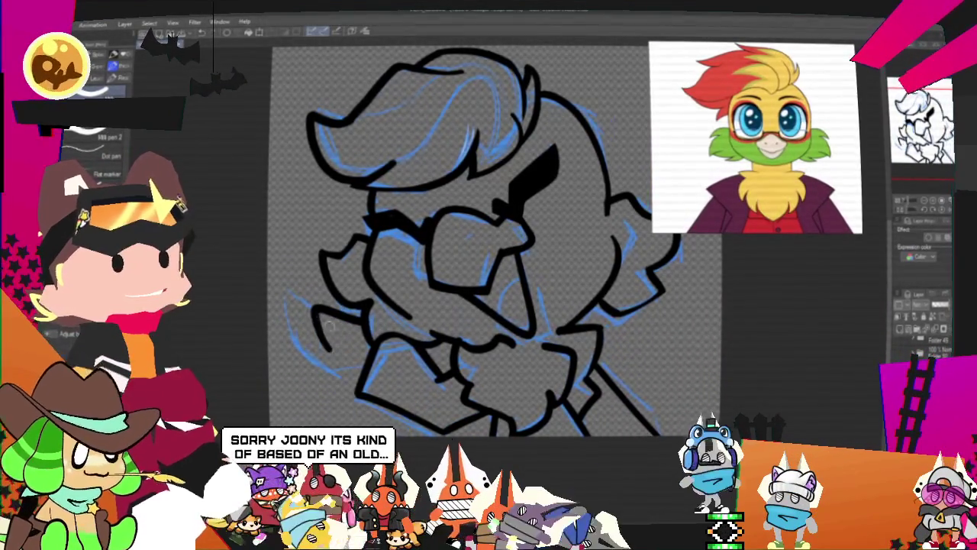
drag(286, 299, 367, 367)
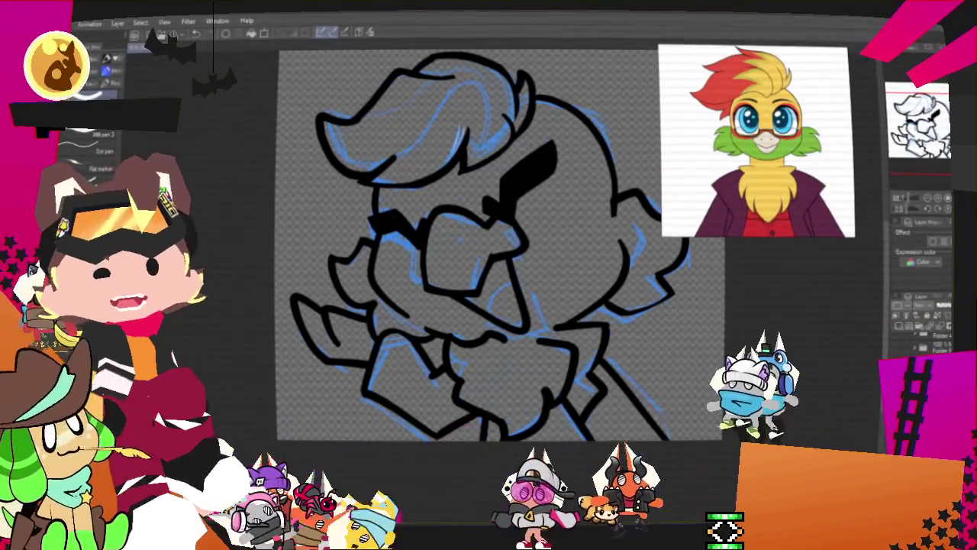
scroll(500, 244, down, 2)
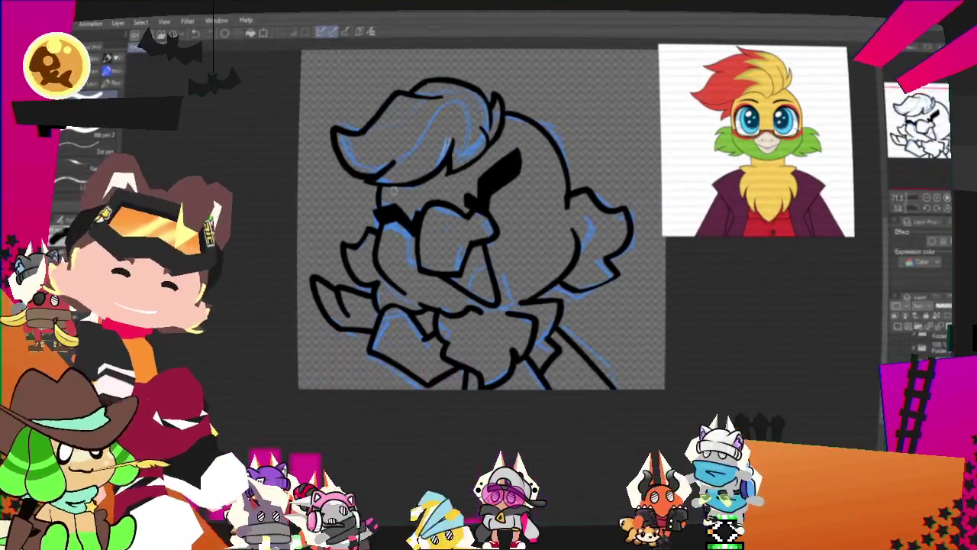
scroll(500, 244, down, 2)
scroll(500, 244, down, 2)
scroll(500, 243, up, 1)
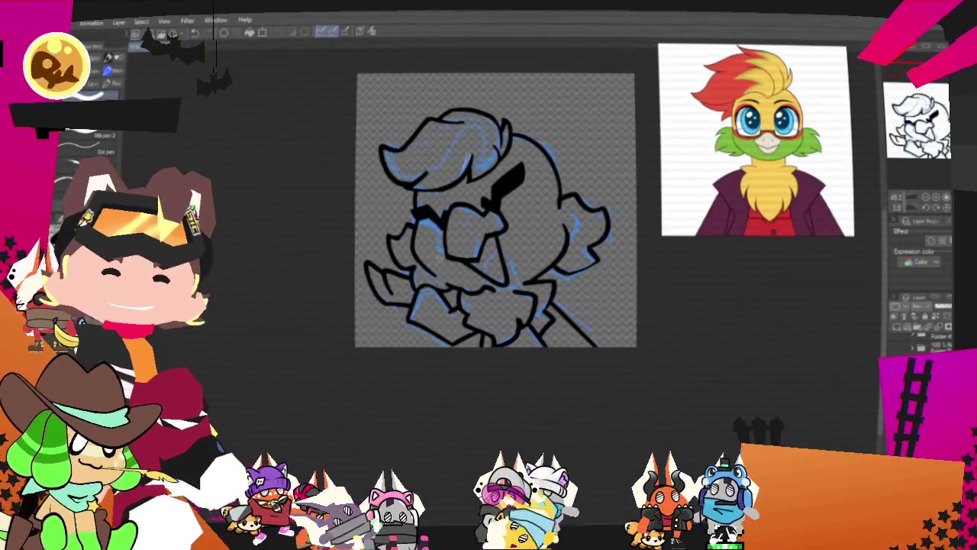
scroll(499, 243, up, 2)
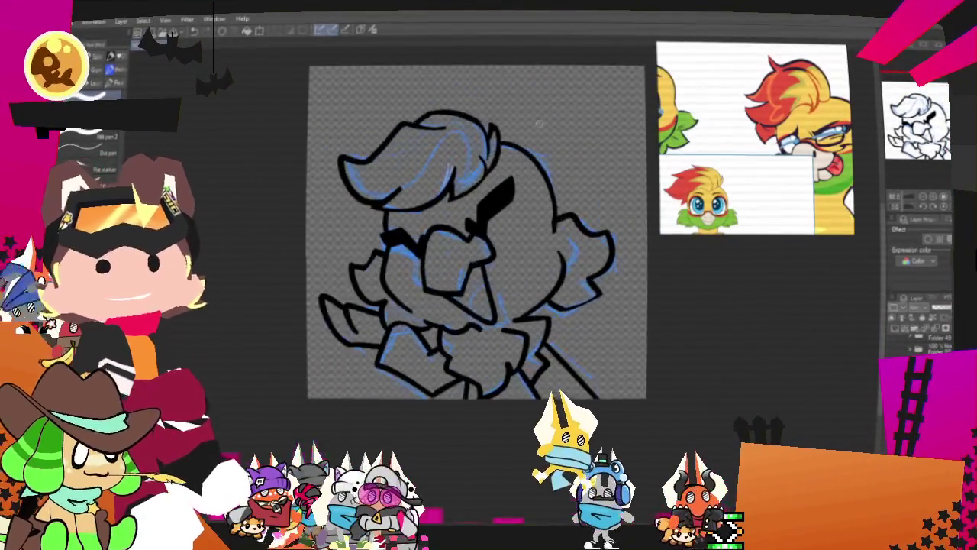
scroll(509, 181, up, 1)
scroll(539, 117, up, 1)
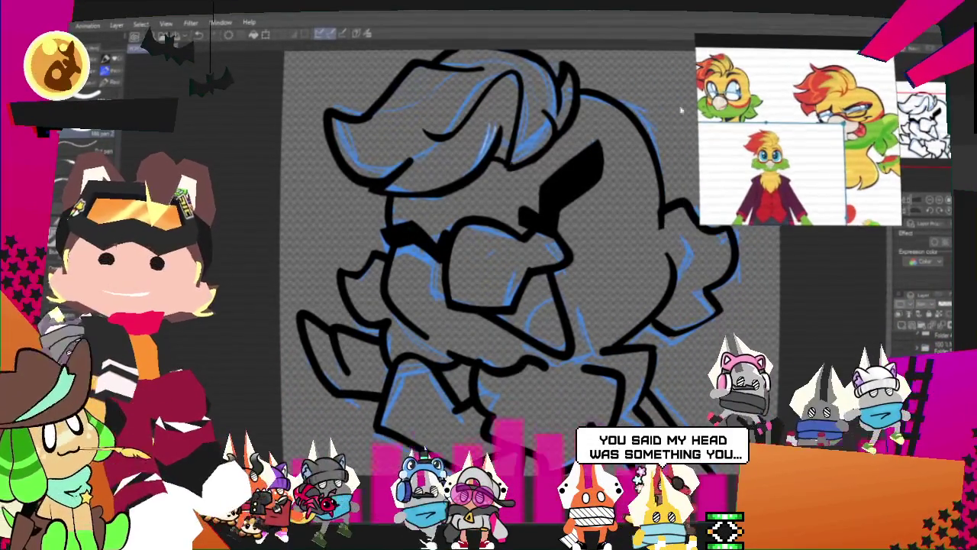
Adjust the view and ink a curved black line along the back of the head.
scroll(433, 173, down, 2)
scroll(433, 173, up, 1)
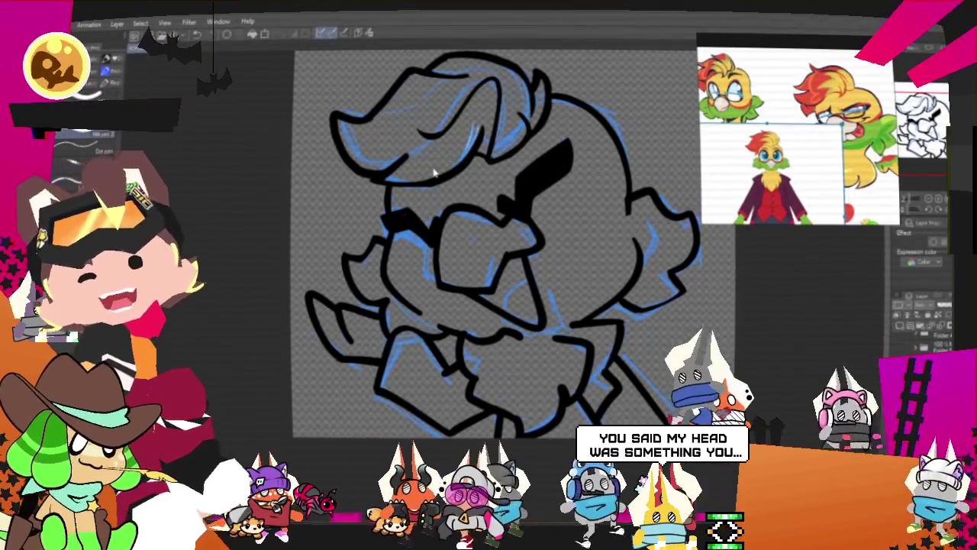
scroll(433, 173, down, 1)
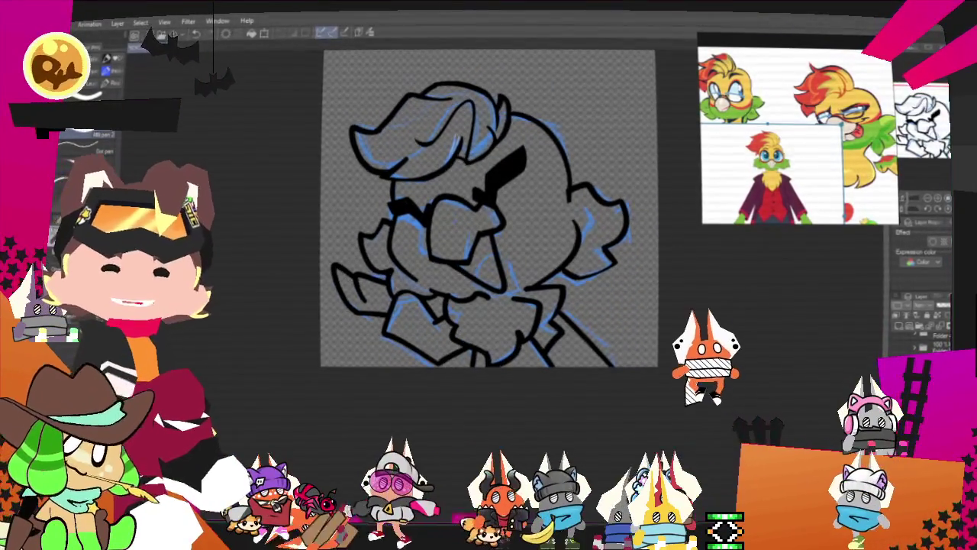
scroll(547, 277, up, 2)
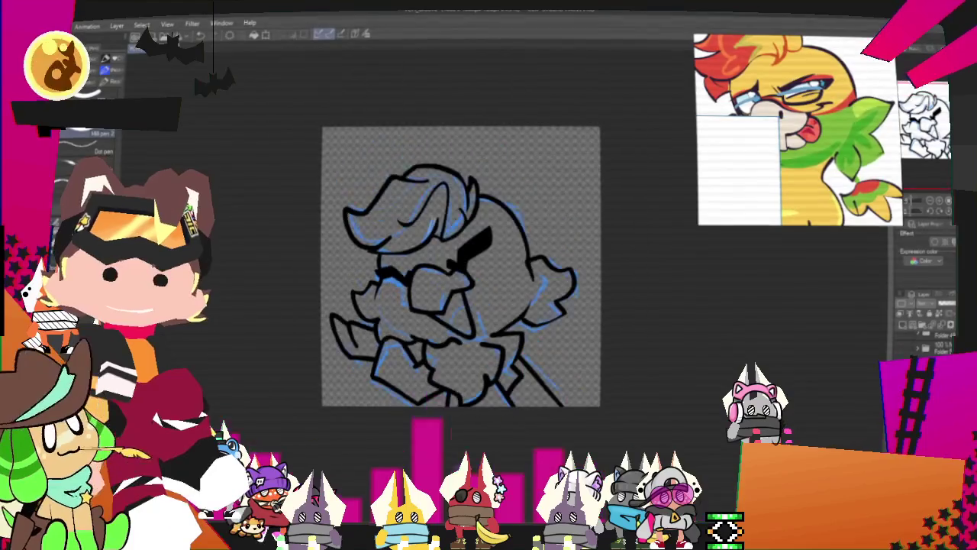
scroll(514, 335, down, 2)
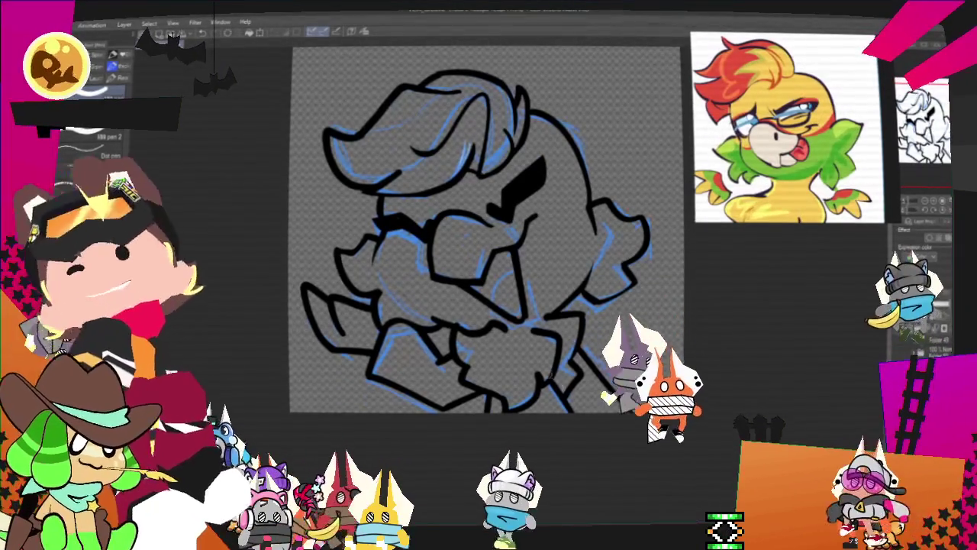
mouse_move(473, 229)
mouse_down()
mouse_move(445, 229)
mouse_move(475, 236)
mouse_up()
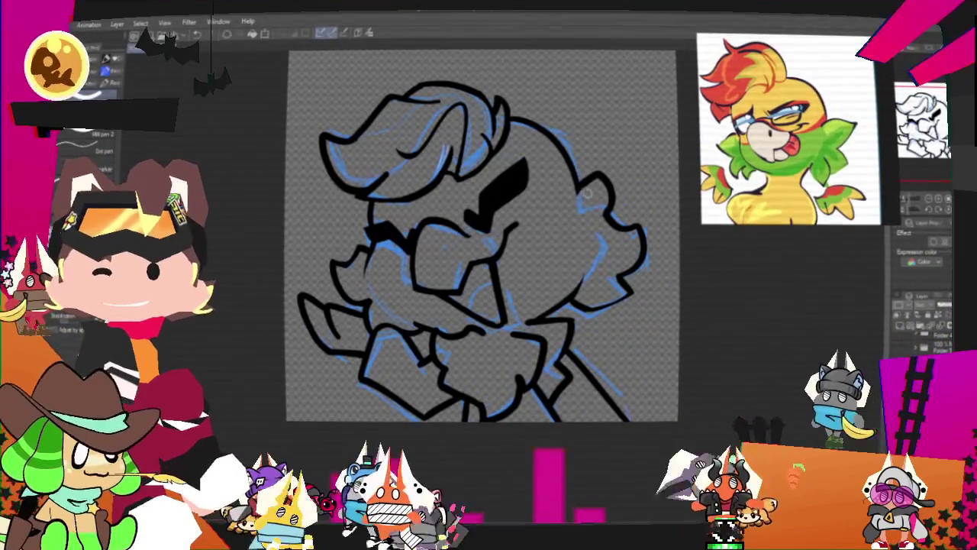
drag(561, 188, 553, 221)
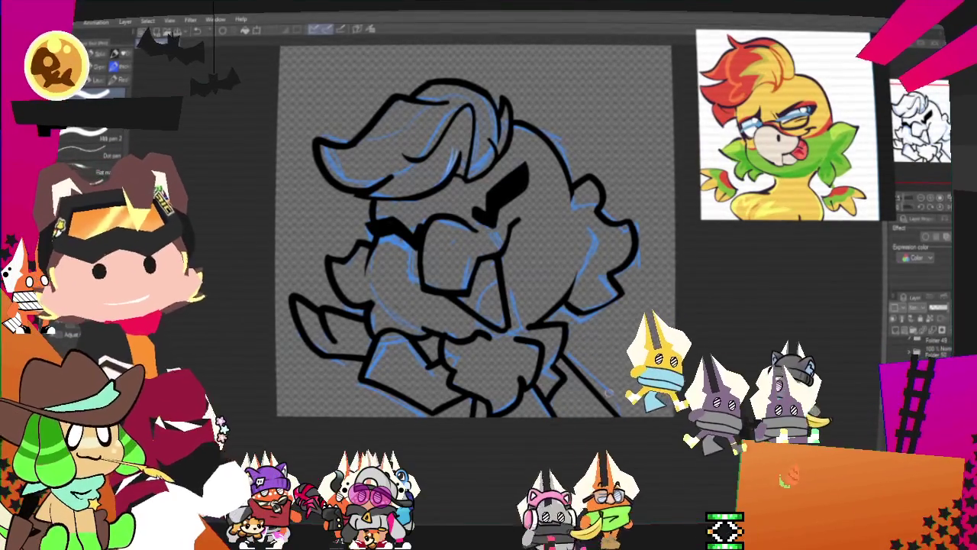
scroll(473, 229, down, 2)
Zoom in closely on the black line art to check the strokes.
scroll(474, 229, up, 2)
scroll(474, 229, up, 2)
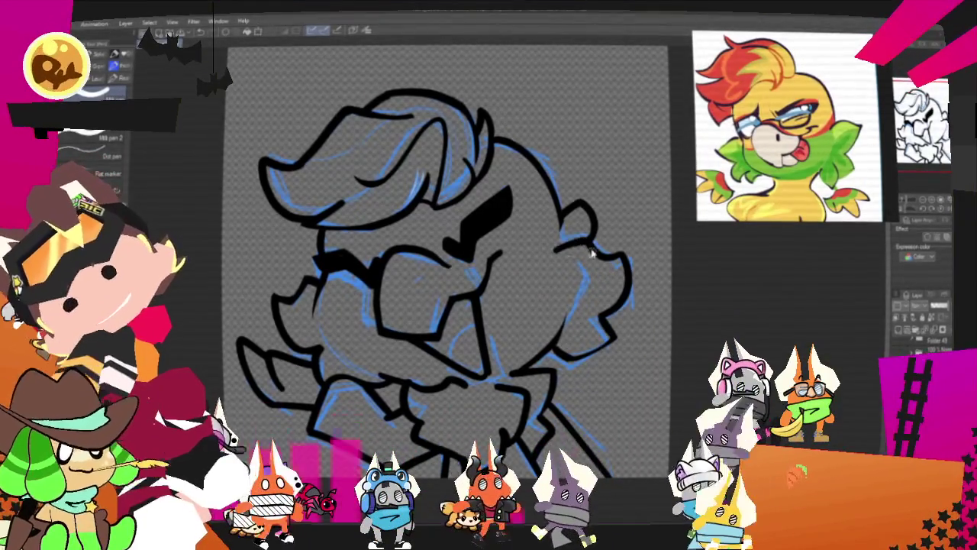
scroll(458, 229, up, 1)
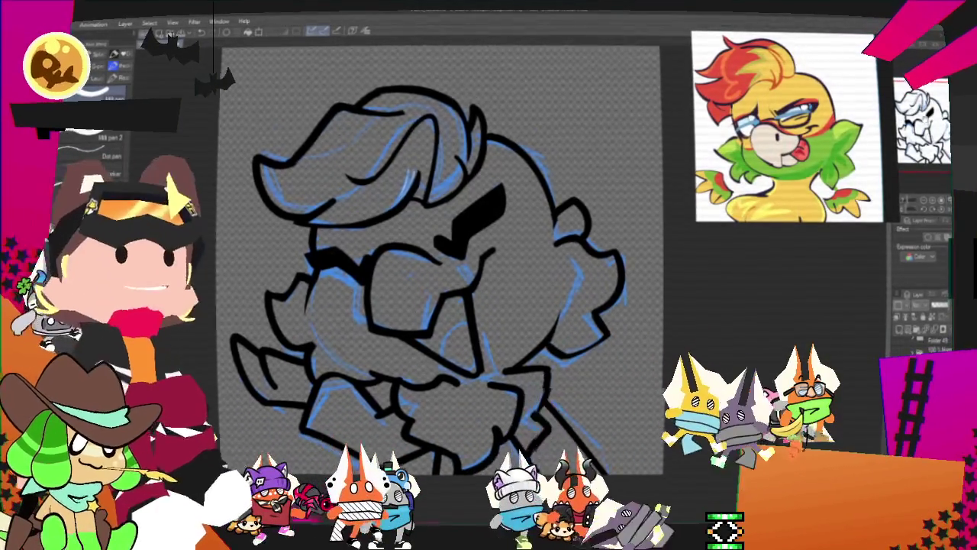
scroll(458, 230, up, 2)
scroll(459, 229, up, 1)
scroll(496, 252, up, 1)
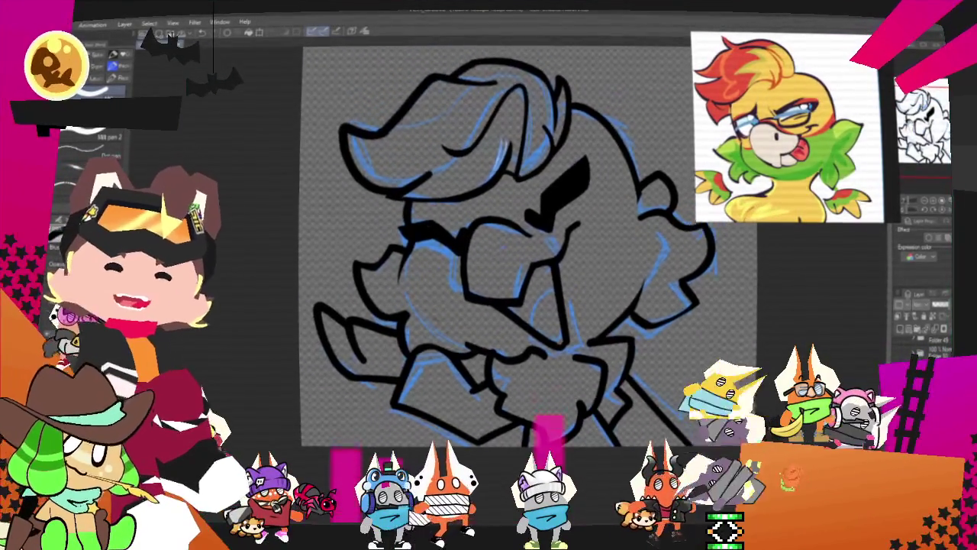
scroll(496, 252, up, 1)
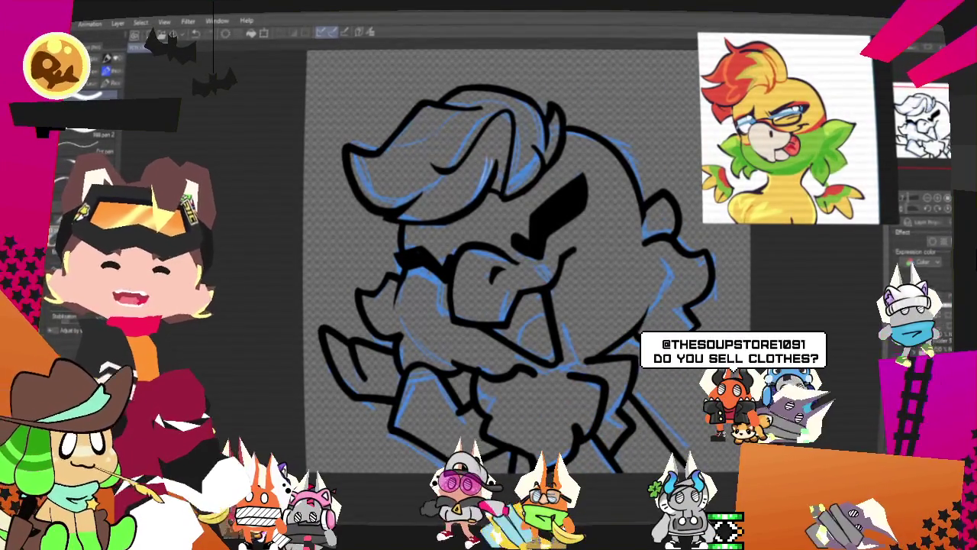
scroll(527, 259, down, 1)
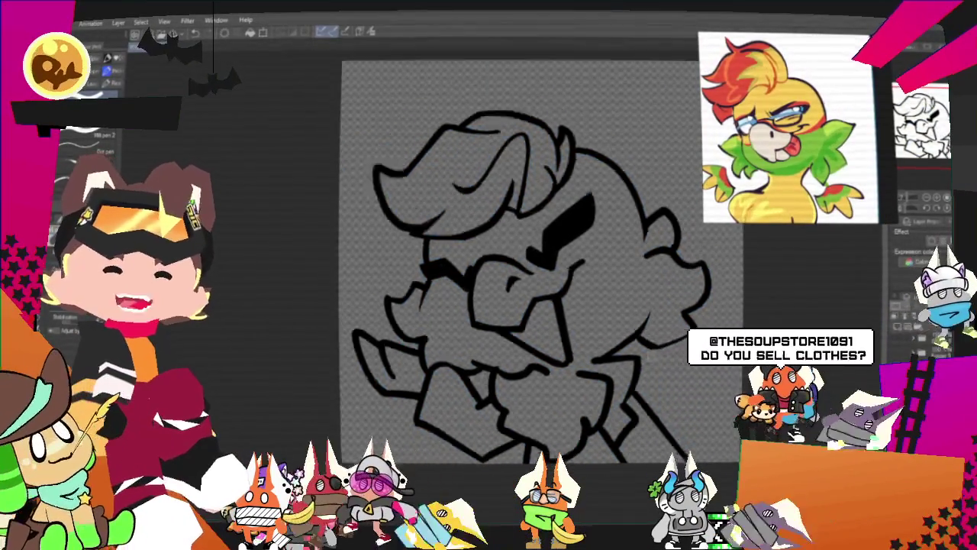
scroll(527, 260, down, 1)
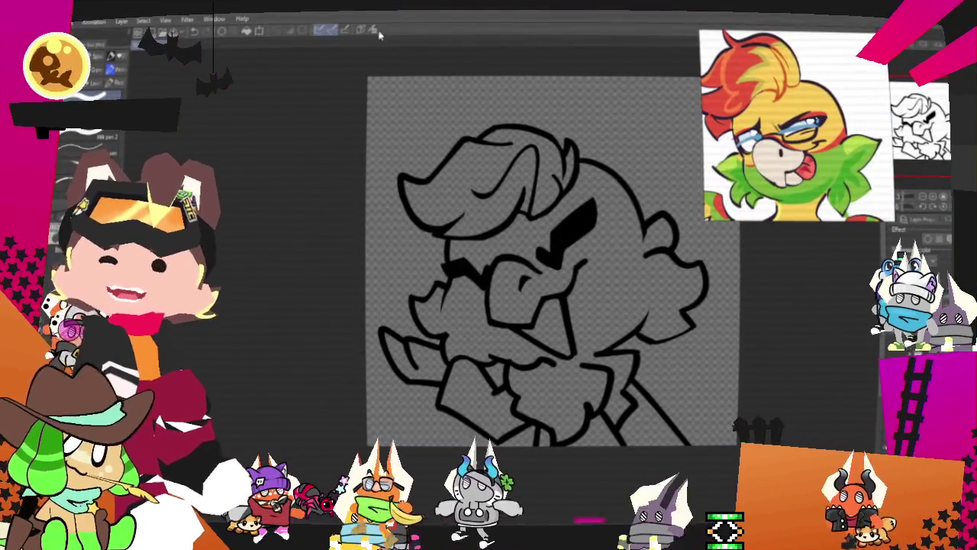
key(ctrl+plus)
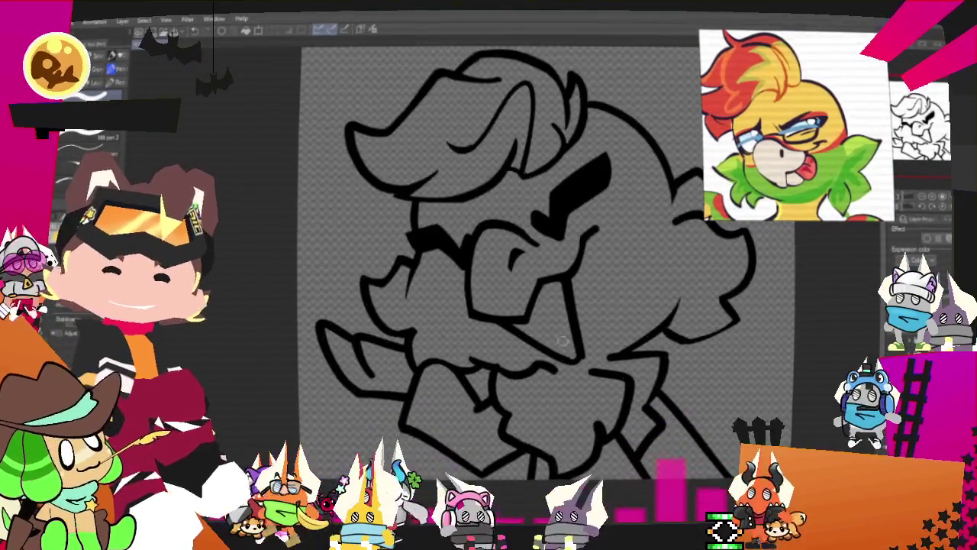
key(ctrl+plus)
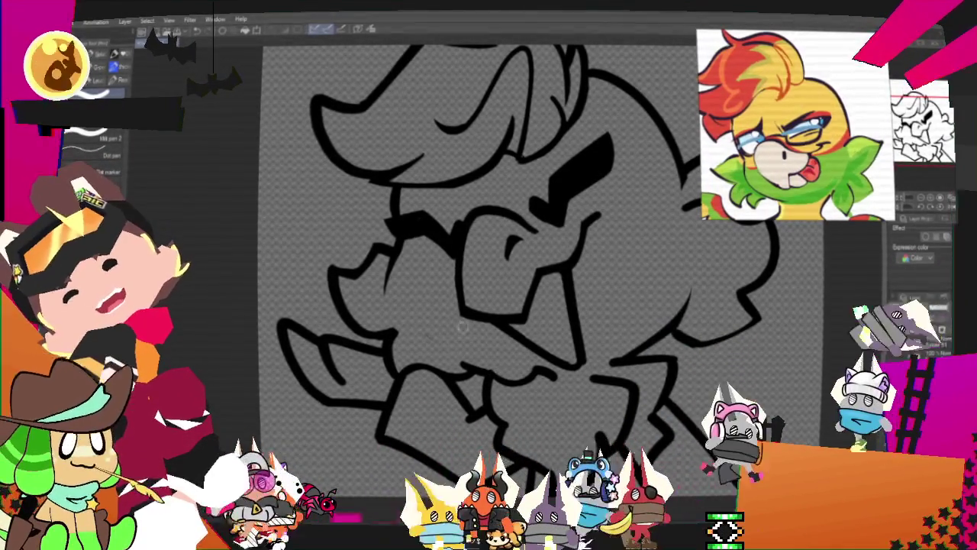
scroll(610, 281, down, 2)
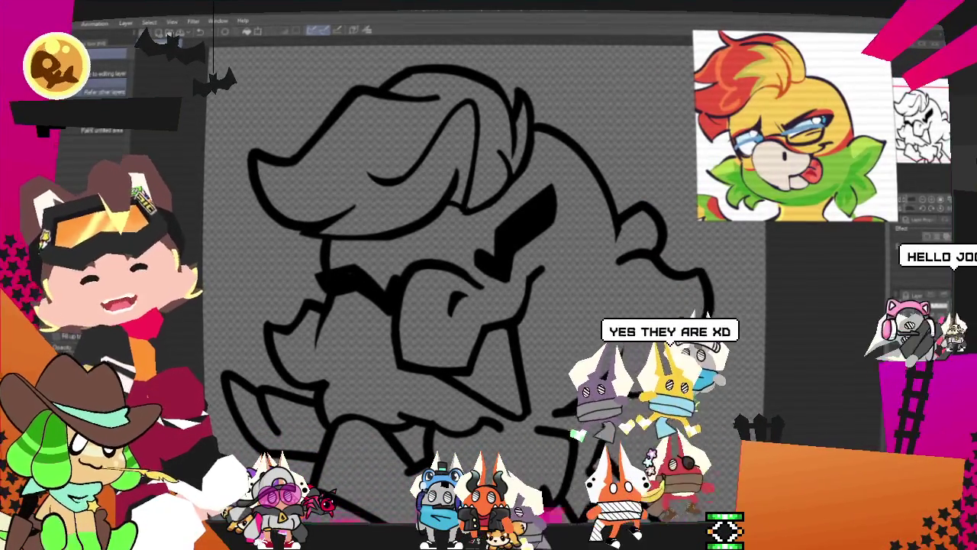
scroll(406, 330, down, 2)
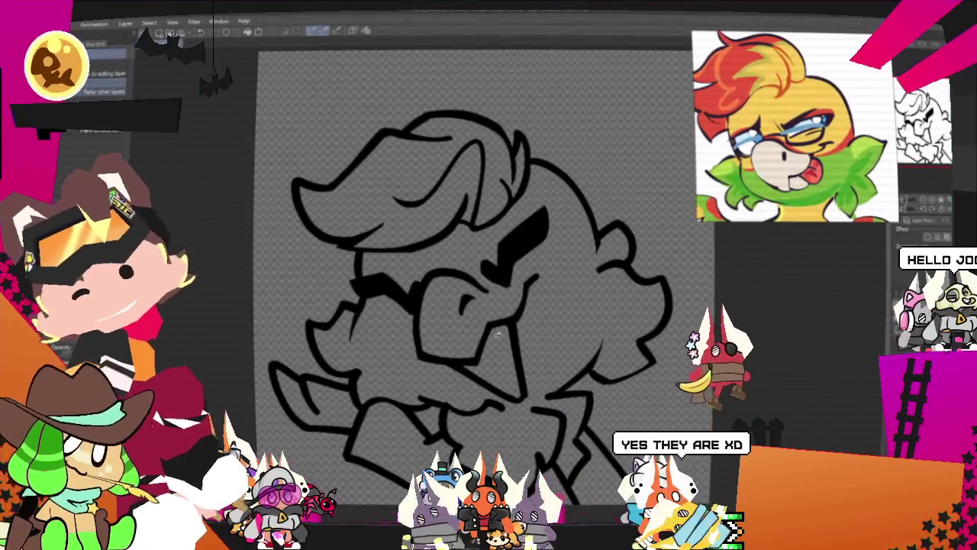
click(407, 328)
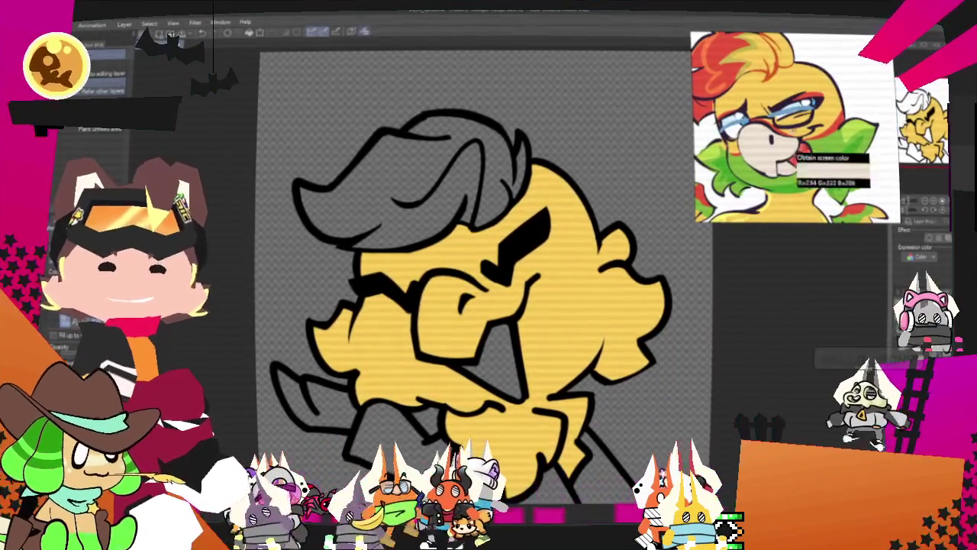
Zoom the canvas out and back in over the bird.
scroll(547, 164, down, 1)
scroll(451, 191, up, 1)
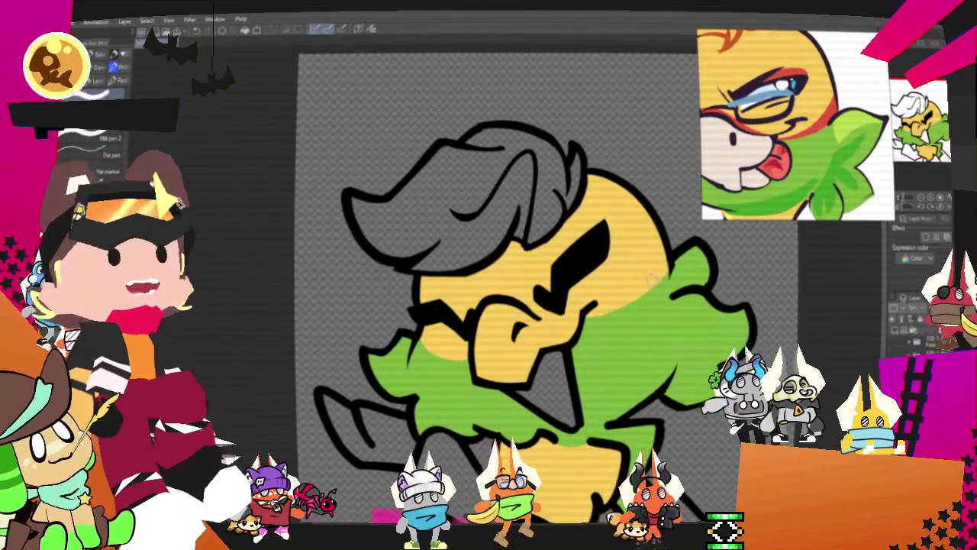
Paint a thick red band along the face/feather edge and a red curve under the eye.
drag(664, 258, 589, 313)
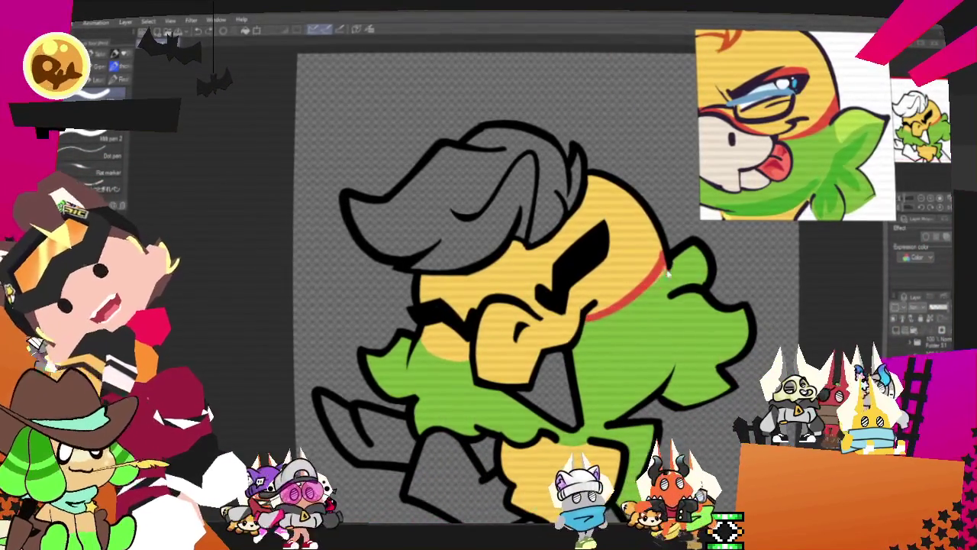
drag(663, 261, 591, 316)
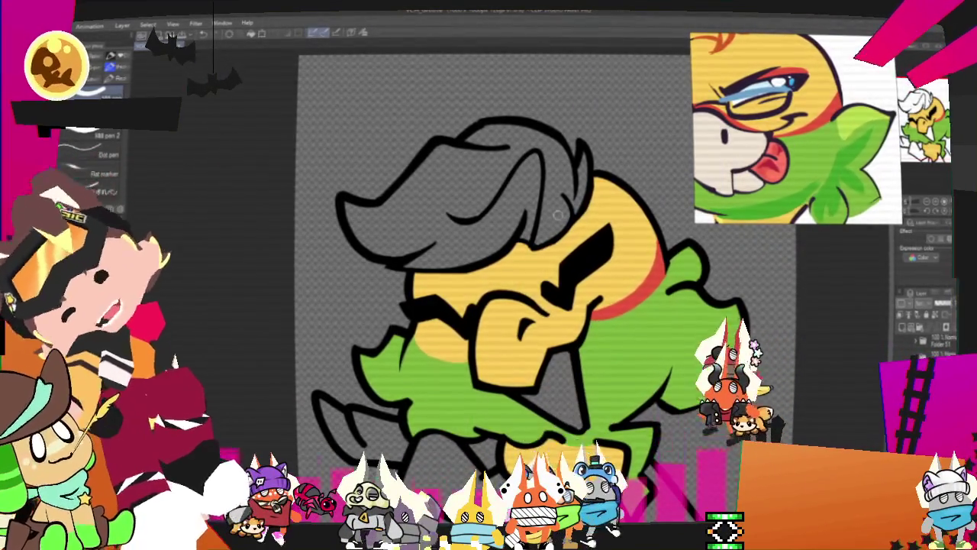
drag(414, 326, 464, 349)
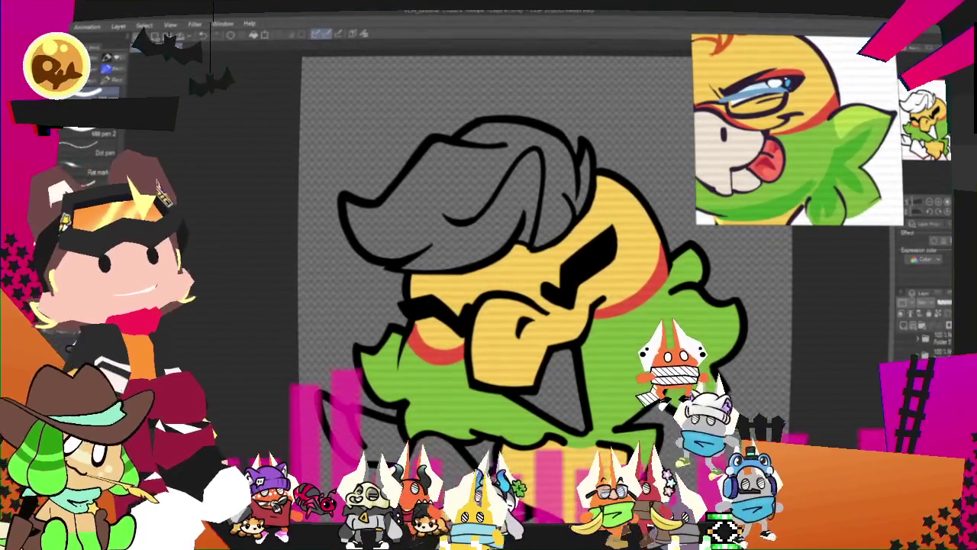
drag(497, 306, 506, 322)
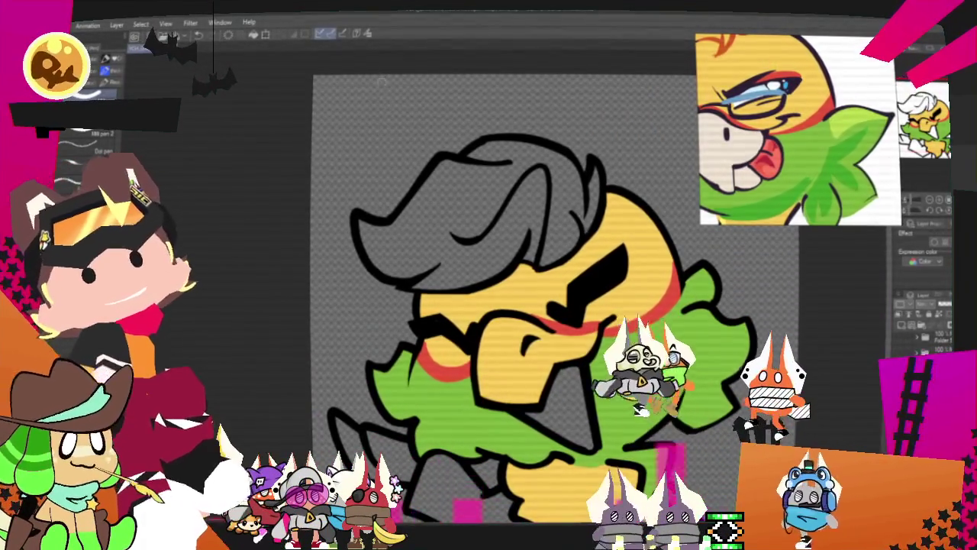
key(i)
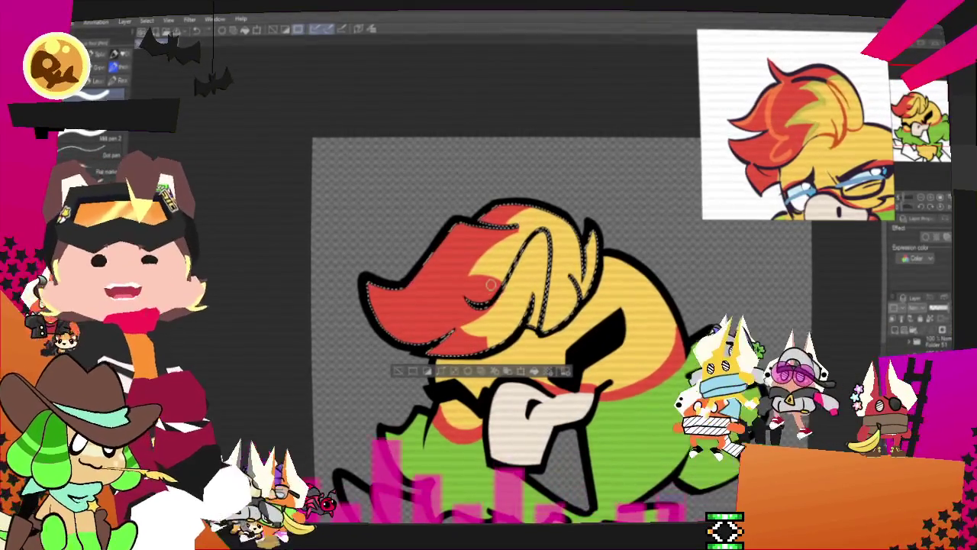
Reposition the canvas view to focus on the bird's head.
drag(491, 284, 527, 235)
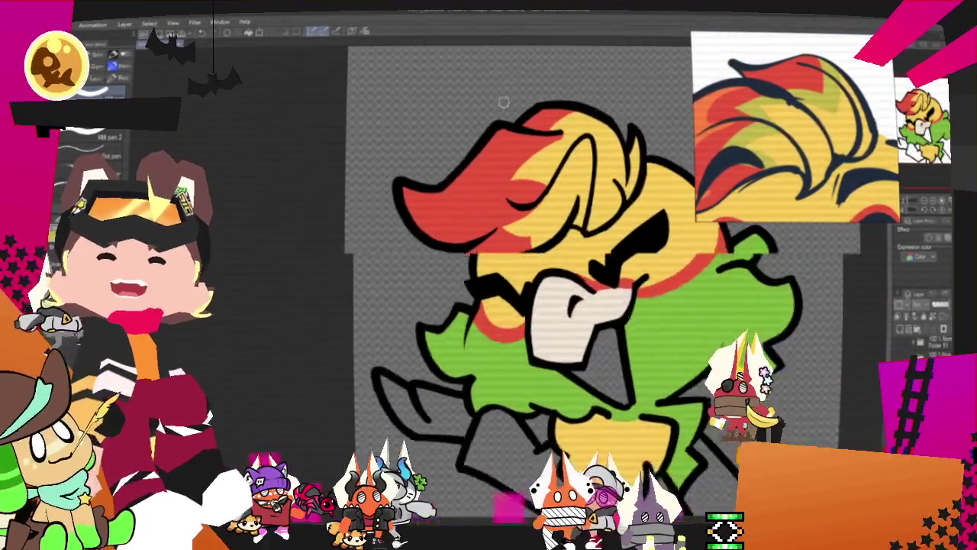
Zoom in on the bird's head and back out while working on the hair streaks.
scroll(527, 110, up, 2)
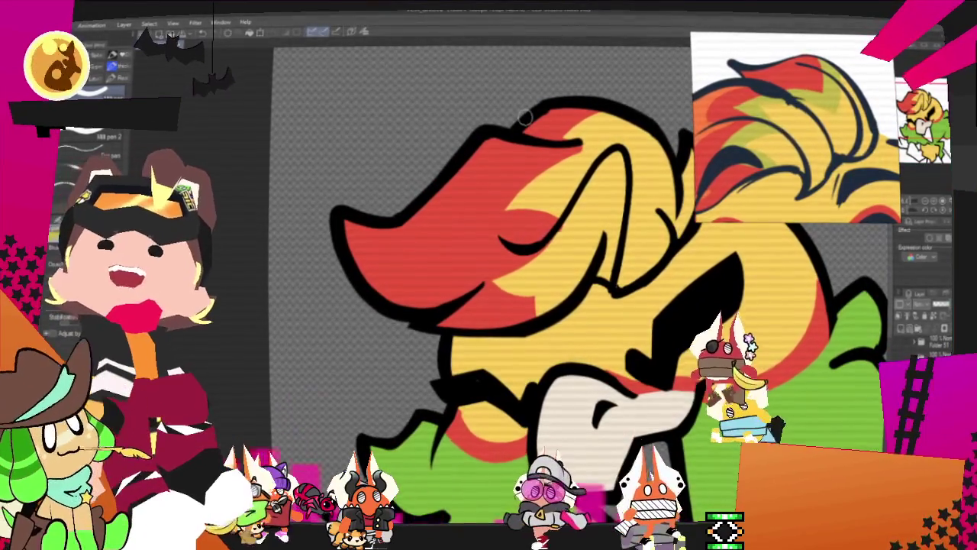
scroll(527, 116, down, 1)
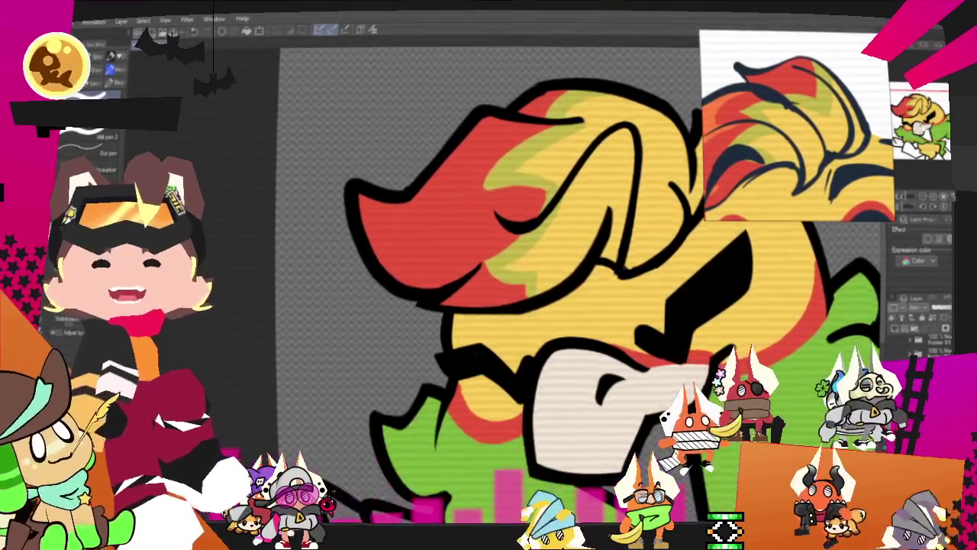
drag(509, 256, 358, 221)
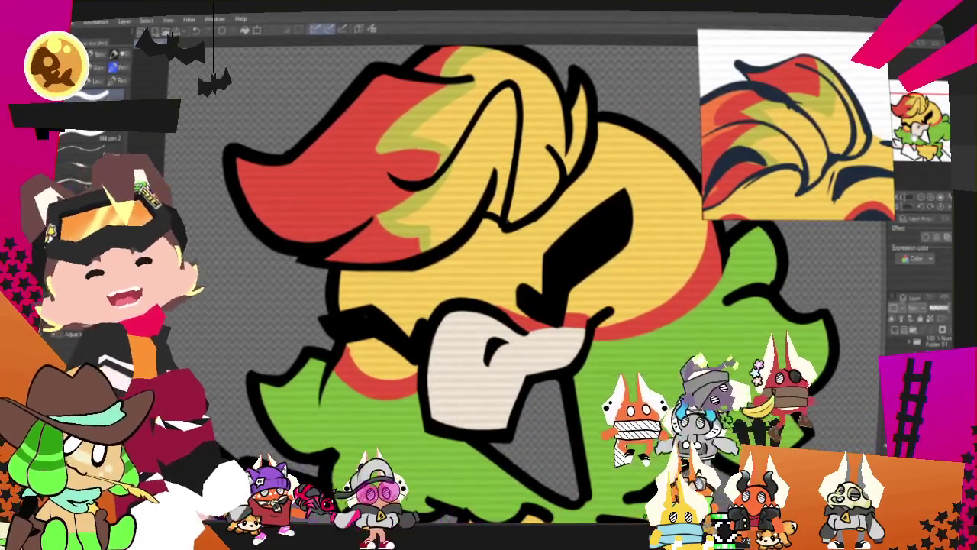
scroll(482, 136, down, 2)
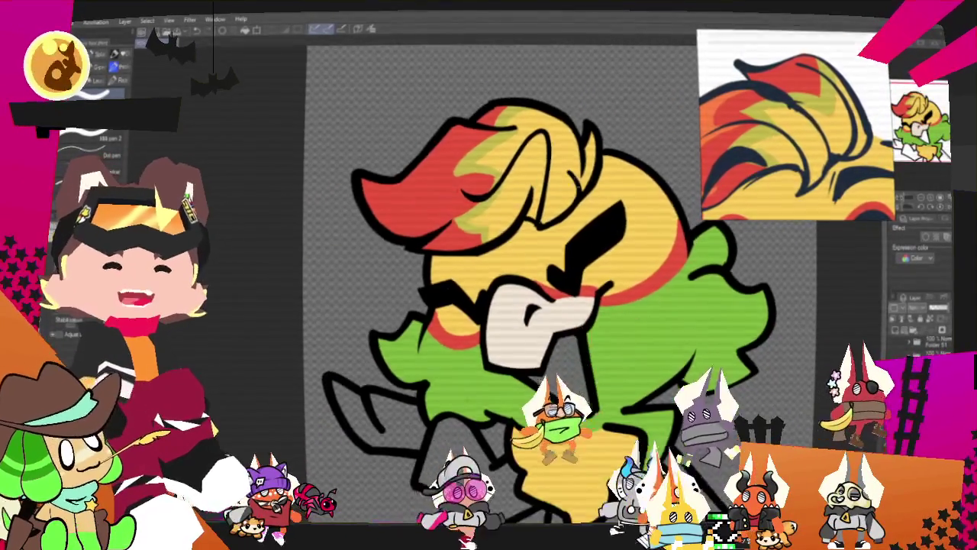
scroll(483, 136, up, 4)
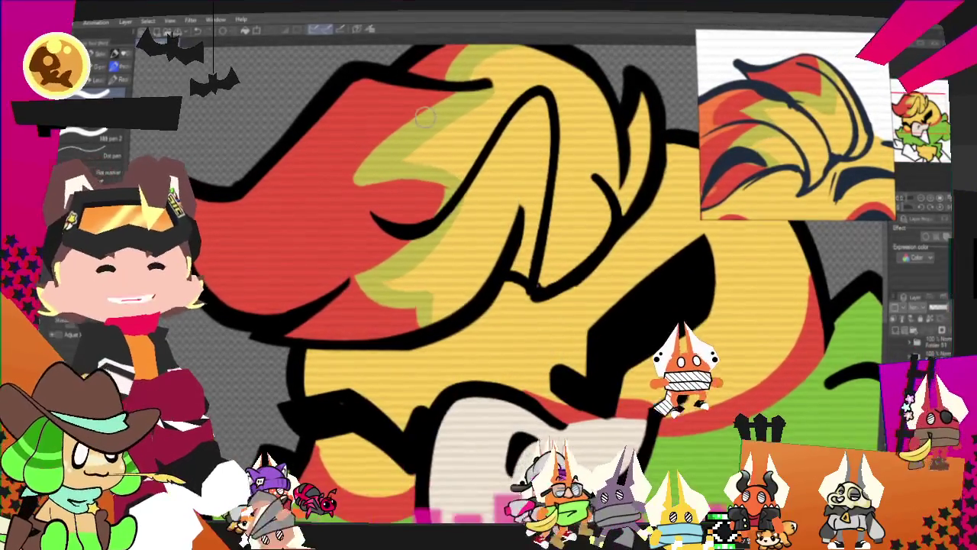
scroll(516, 193, down, 4)
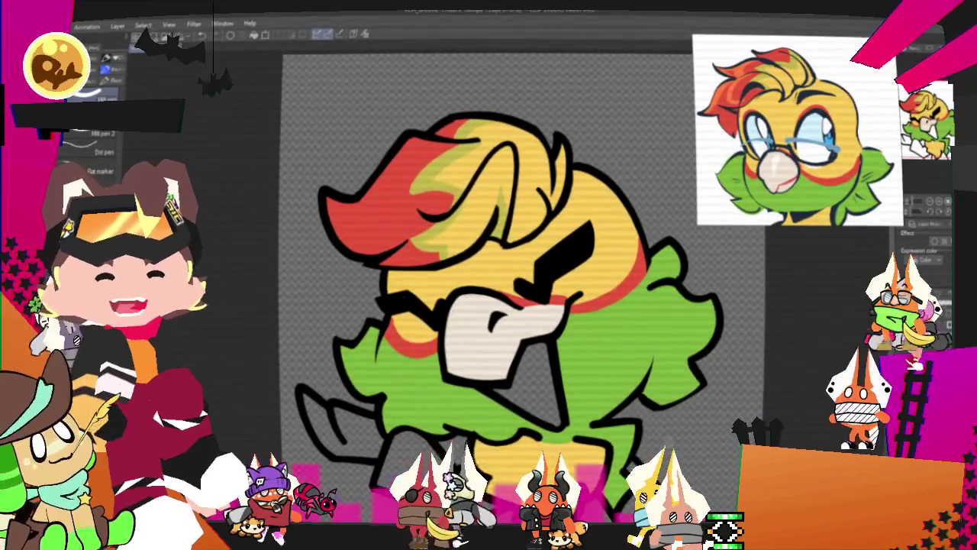
scroll(512, 489, up, 2)
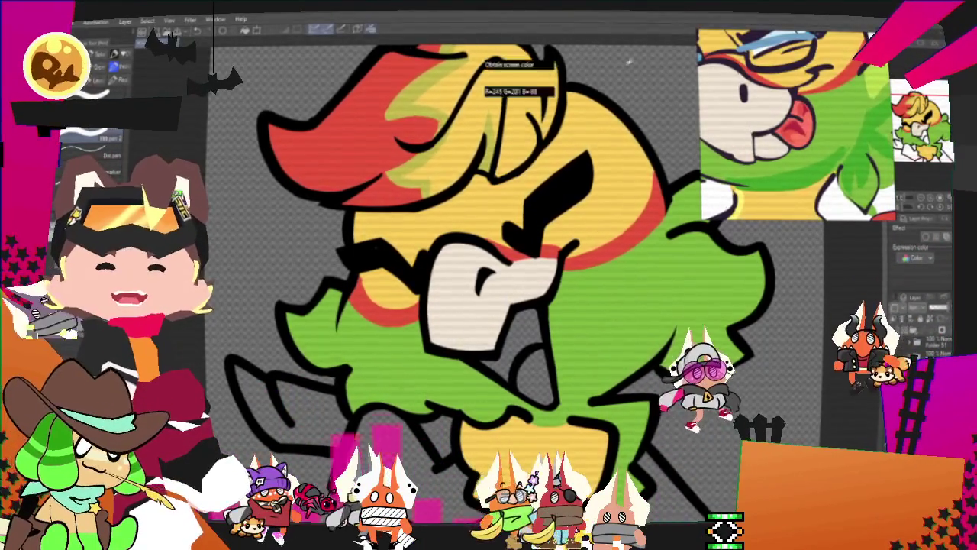
Fill the open mouth below the beak dark red with a pink tongue using the Fill tool.
scroll(541, 268, up, 2)
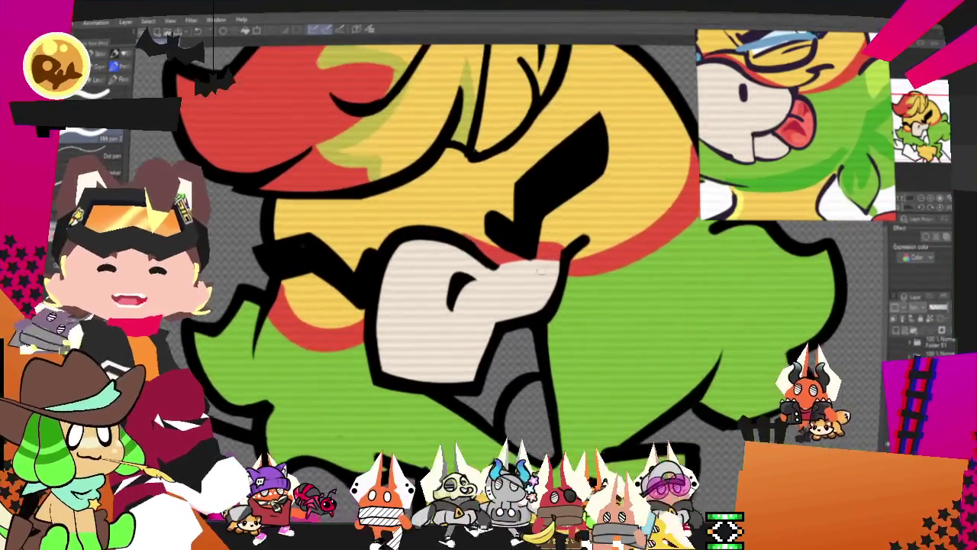
key(g)
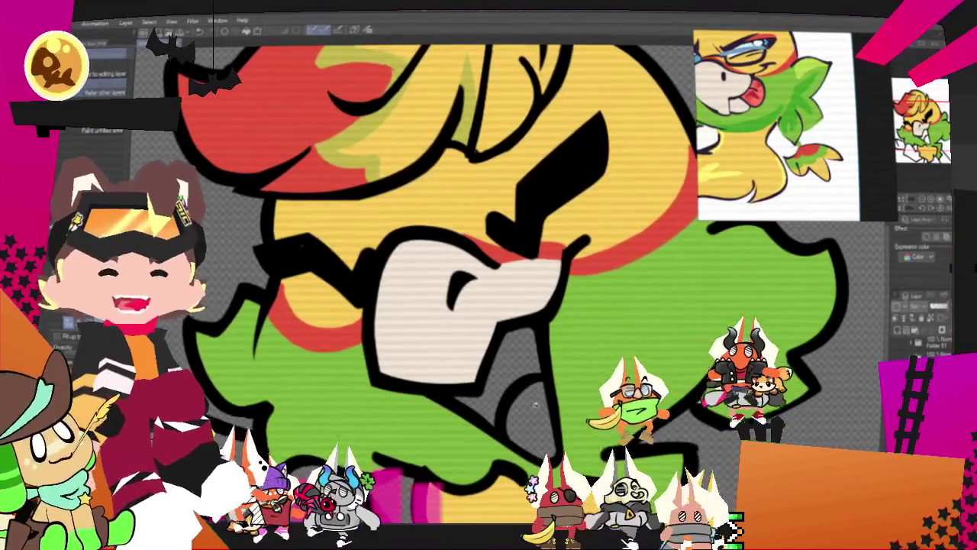
scroll(581, 378, down, 2)
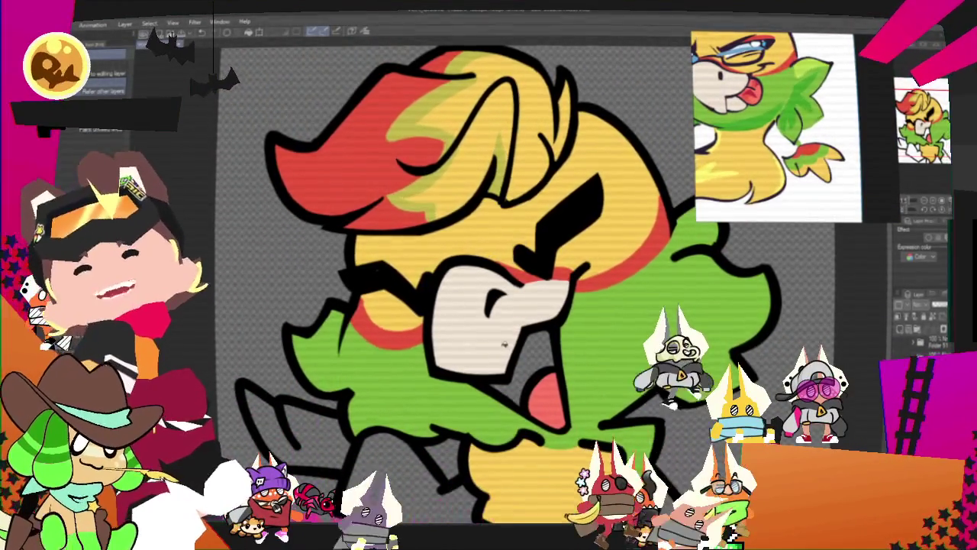
scroll(504, 343, up, 2)
scroll(492, 489, up, 1)
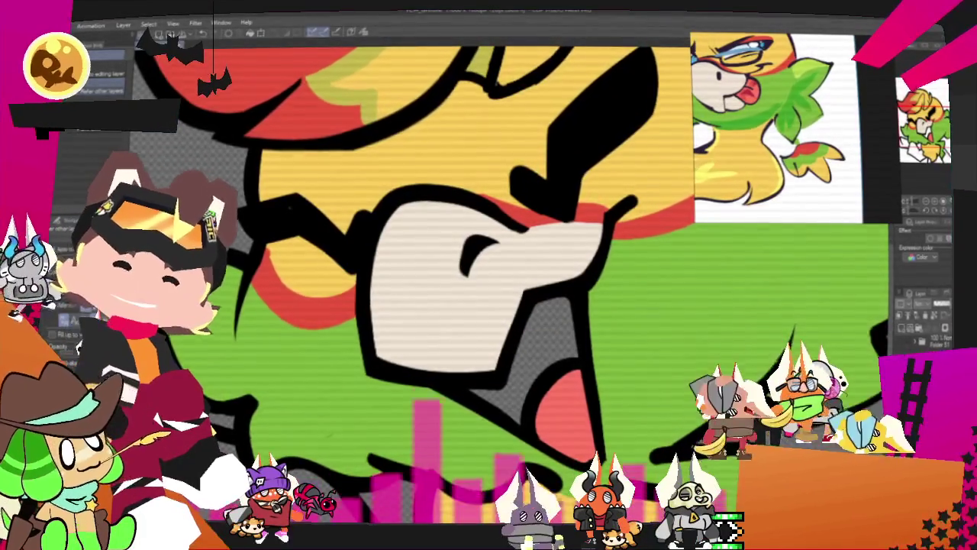
scroll(409, 421, up, 1)
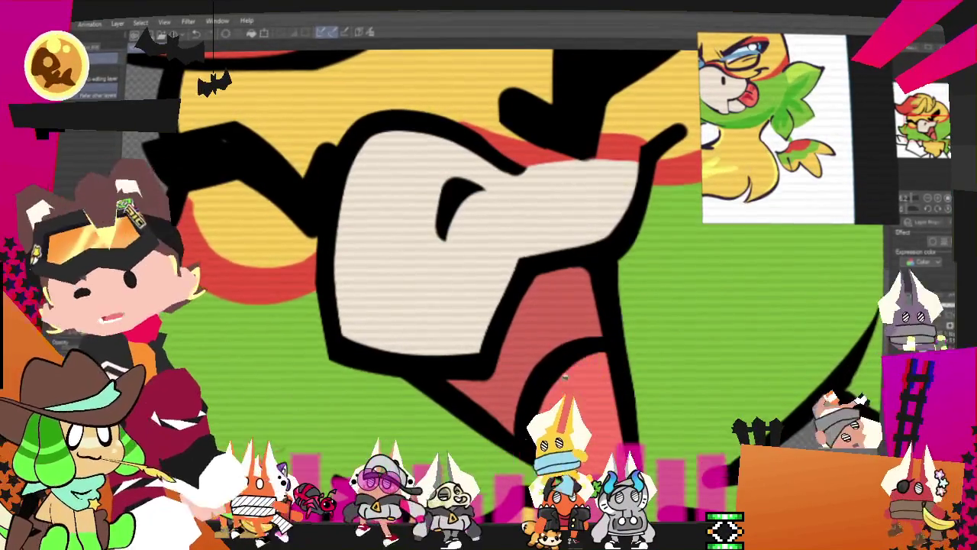
scroll(519, 299, down, 2)
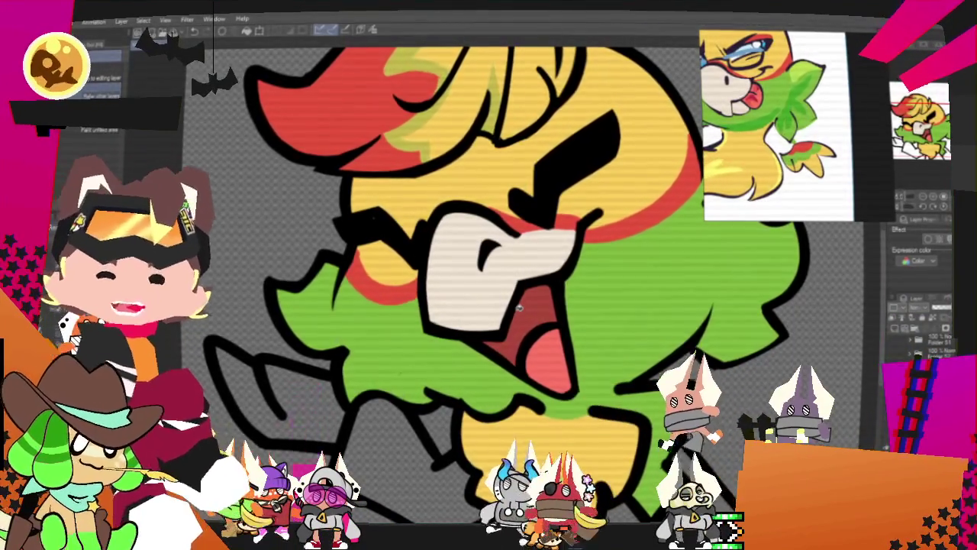
scroll(435, 368, down, 3)
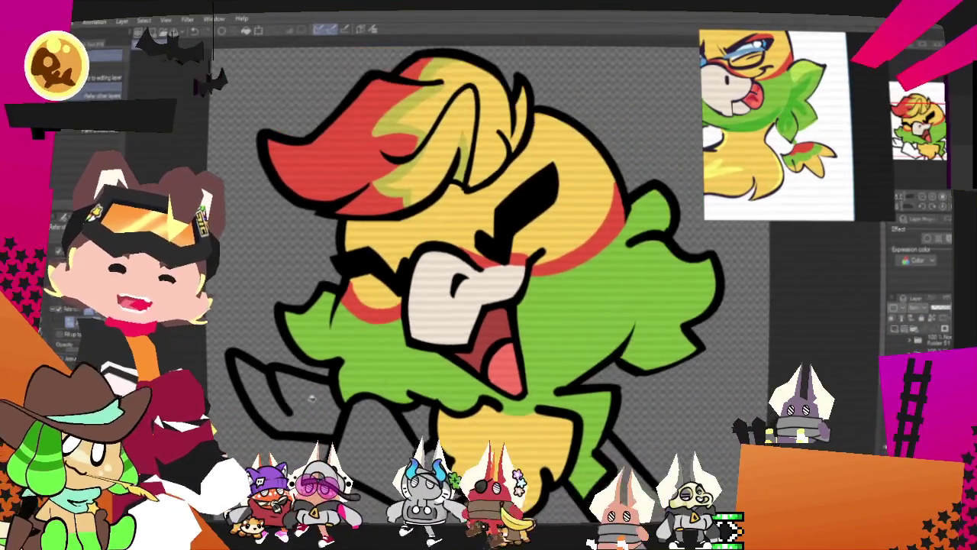
scroll(383, 282, up, 3)
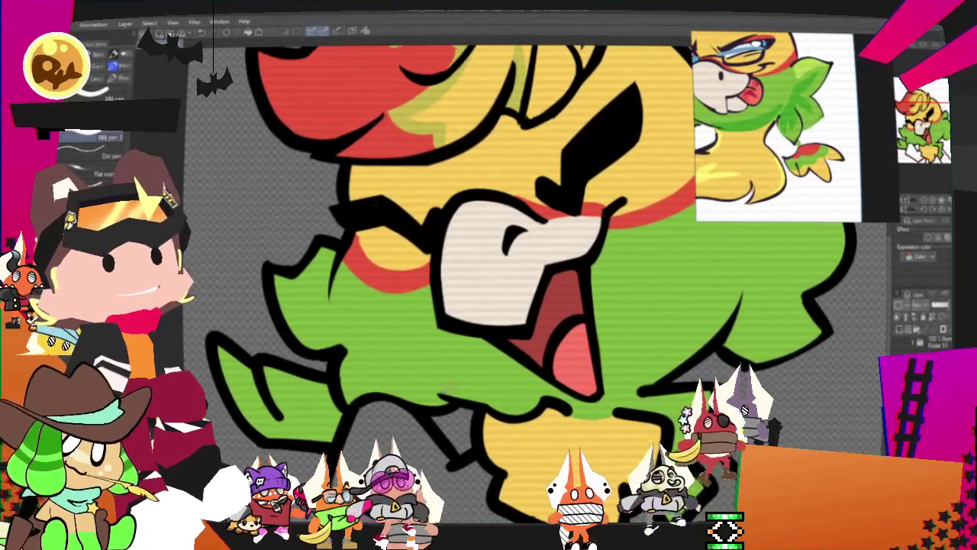
Auto-select the green feathered hair region surrounding the bird's face.
scroll(488, 274, down, 3)
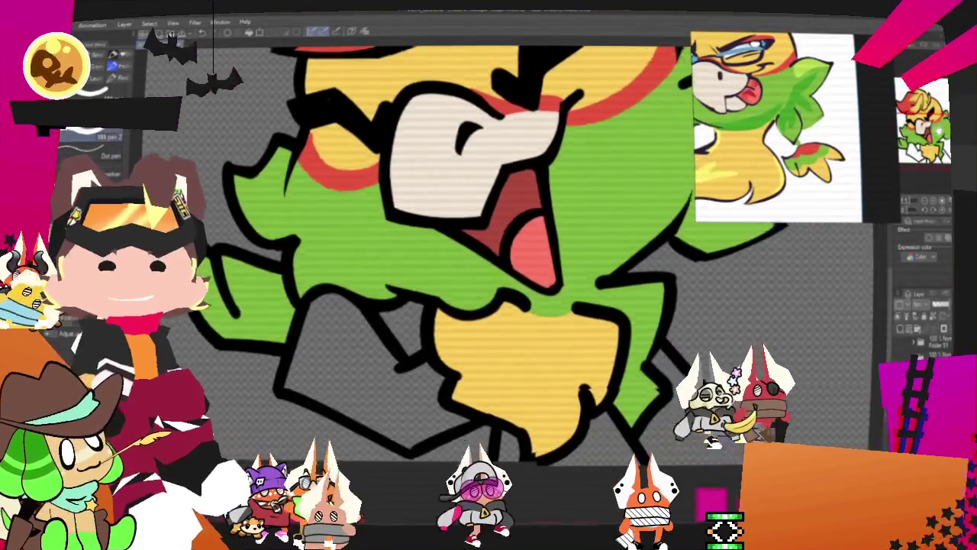
scroll(488, 252, down, 1)
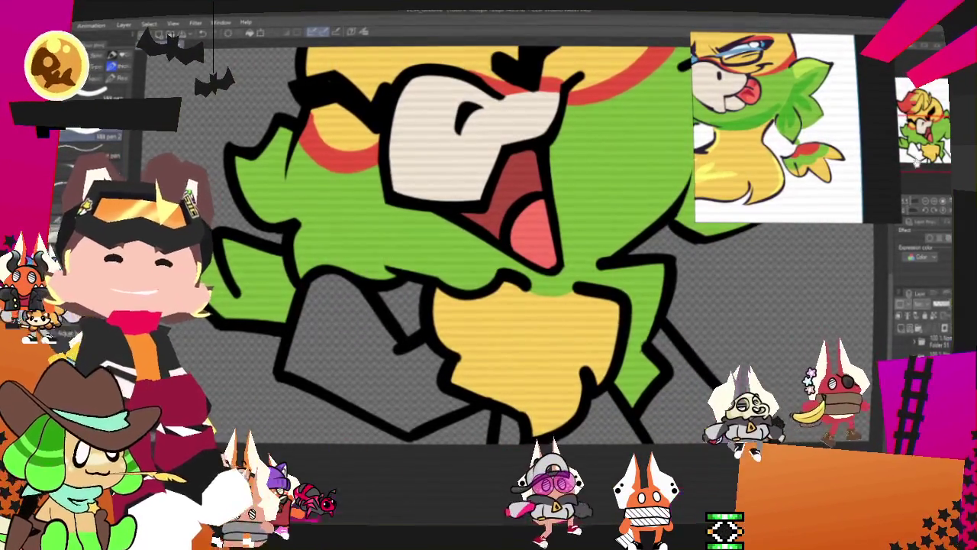
scroll(489, 252, up, 1)
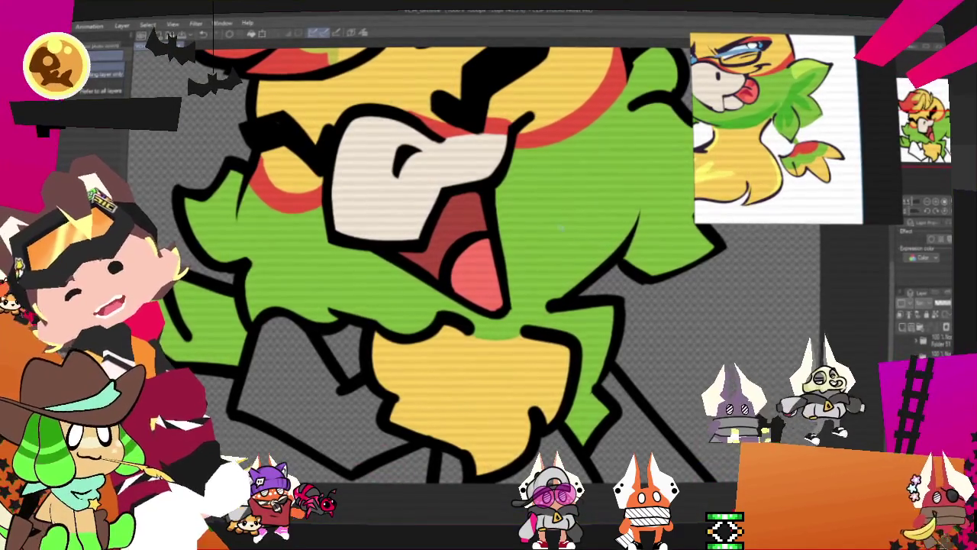
click(508, 237)
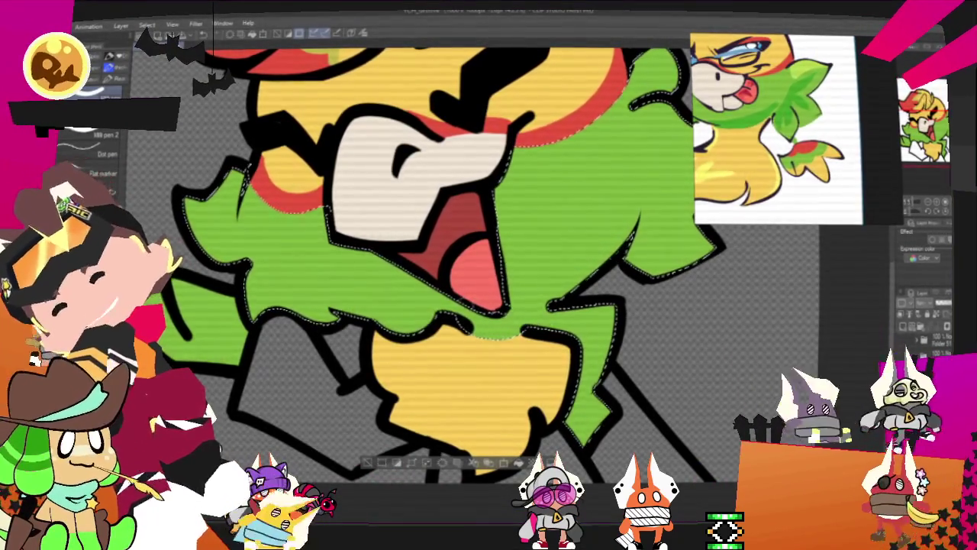
Draw a pale pen stroke across the mouth, deselect the feathers, and fit the canvas to view.
key(p)
mouse_move(397, 268)
mouse_down()
mouse_move(471, 294)
mouse_move(497, 326)
mouse_up()
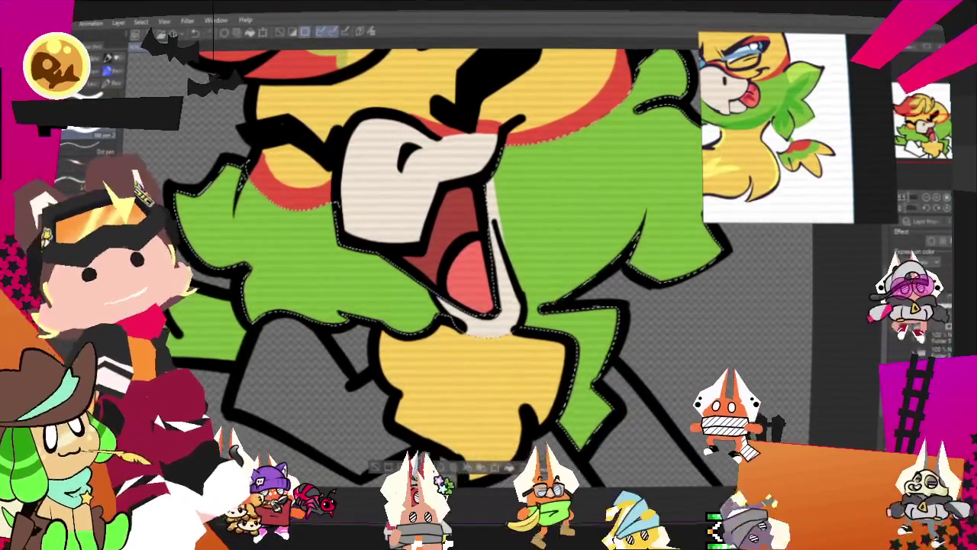
scroll(458, 275, up, 3)
scroll(459, 275, down, 2)
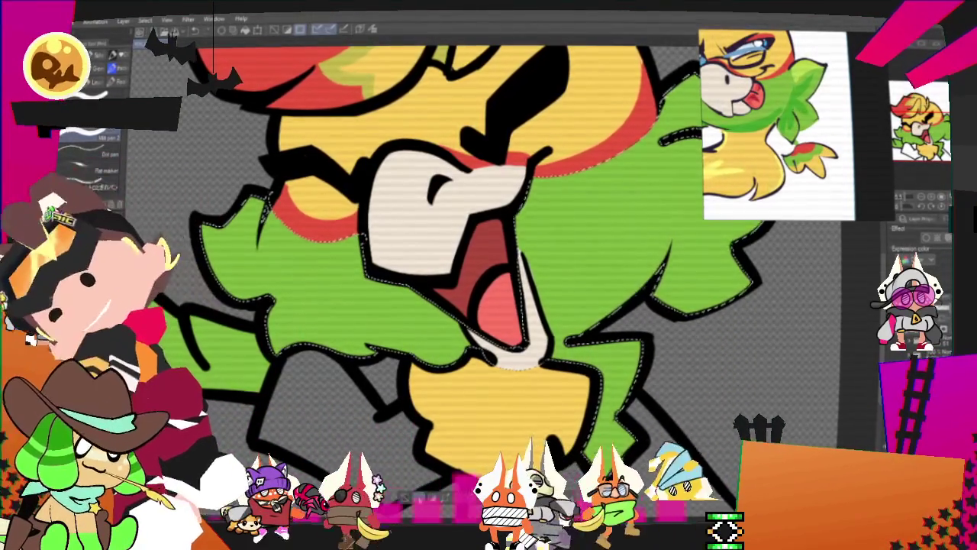
key(ctrl+d)
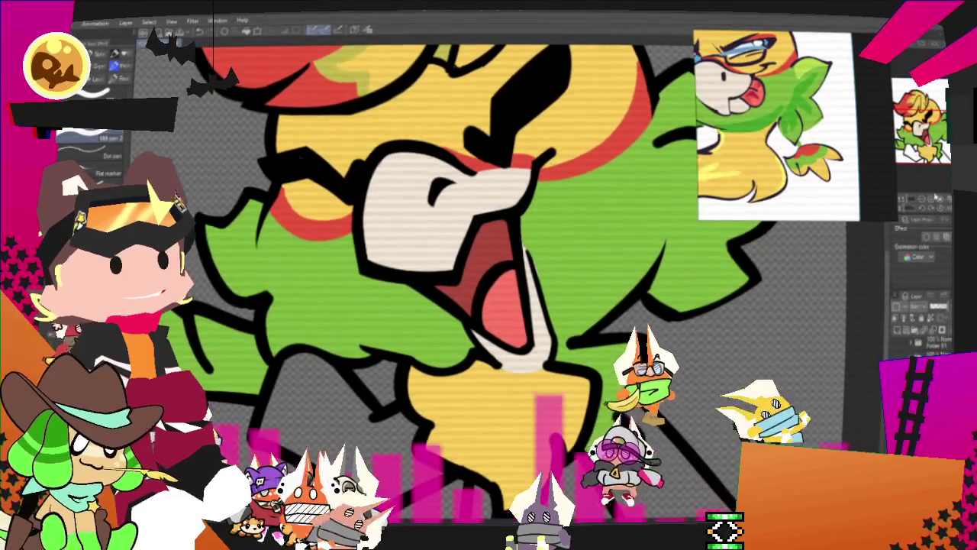
key(ctrl+0)
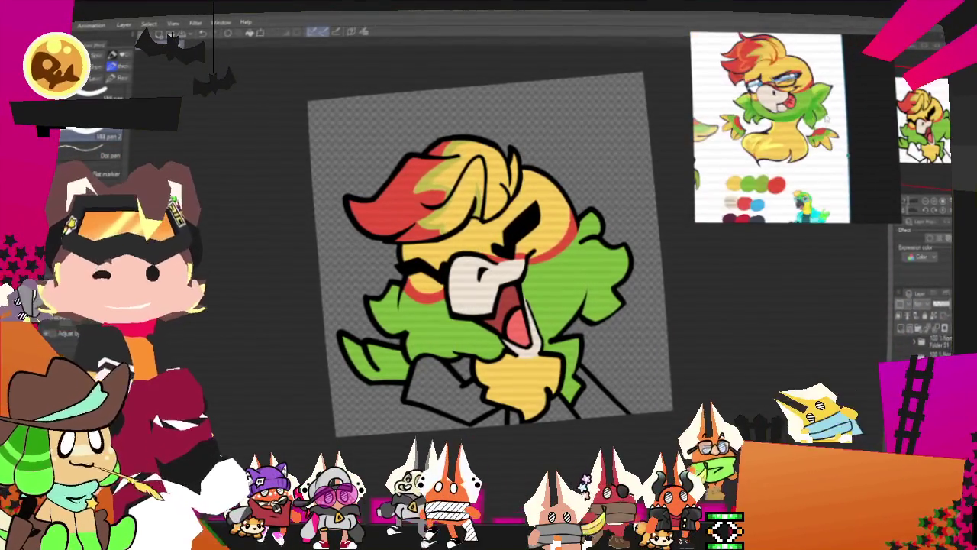
Eyedrop the dark jacket colour from the reference and fill the collar below the face with it.
scroll(743, 131, up, 5)
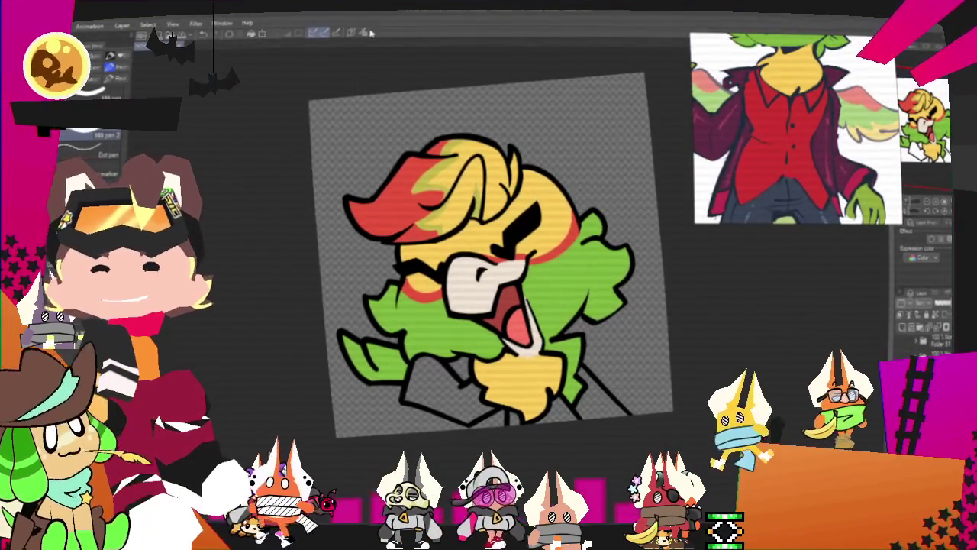
click(364, 32)
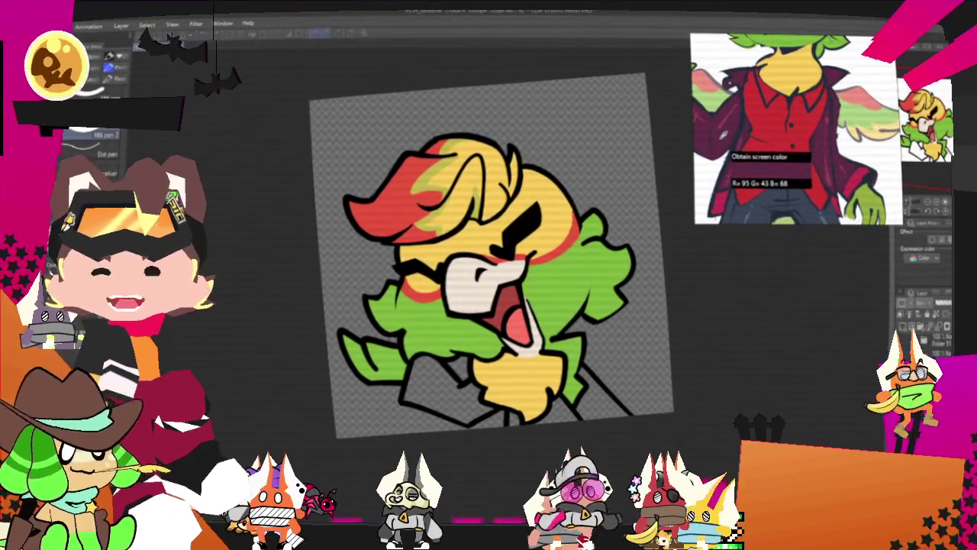
scroll(578, 404, up, 3)
scroll(565, 413, up, 1)
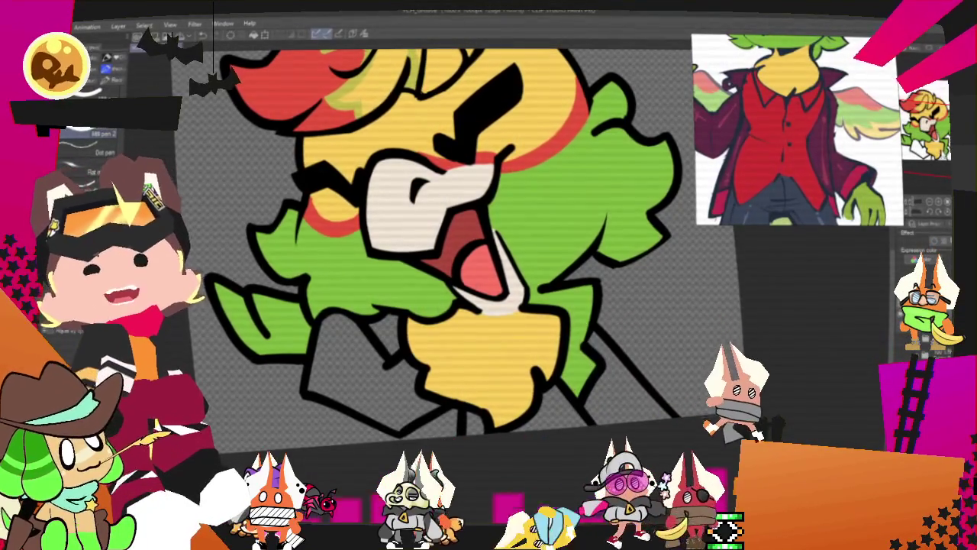
drag(489, 275, 504, 301)
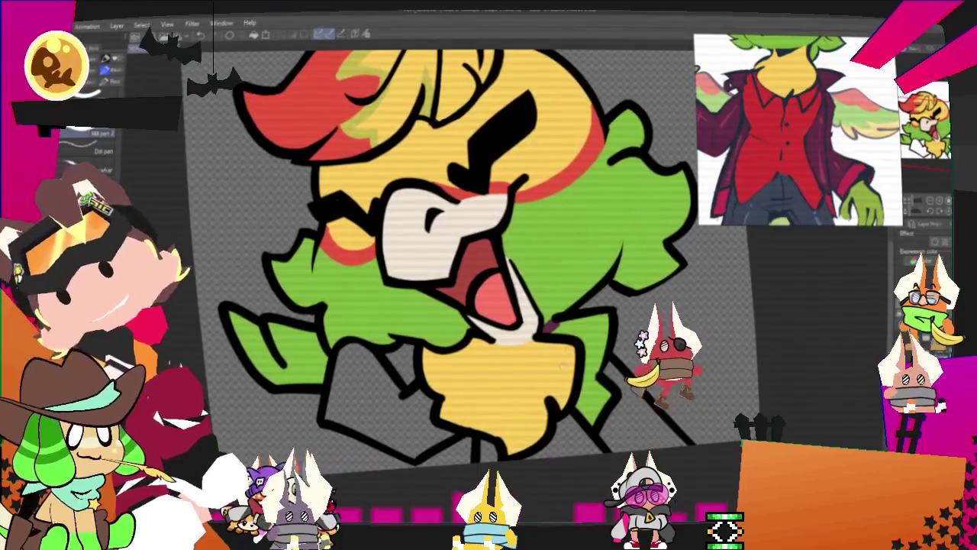
key(g)
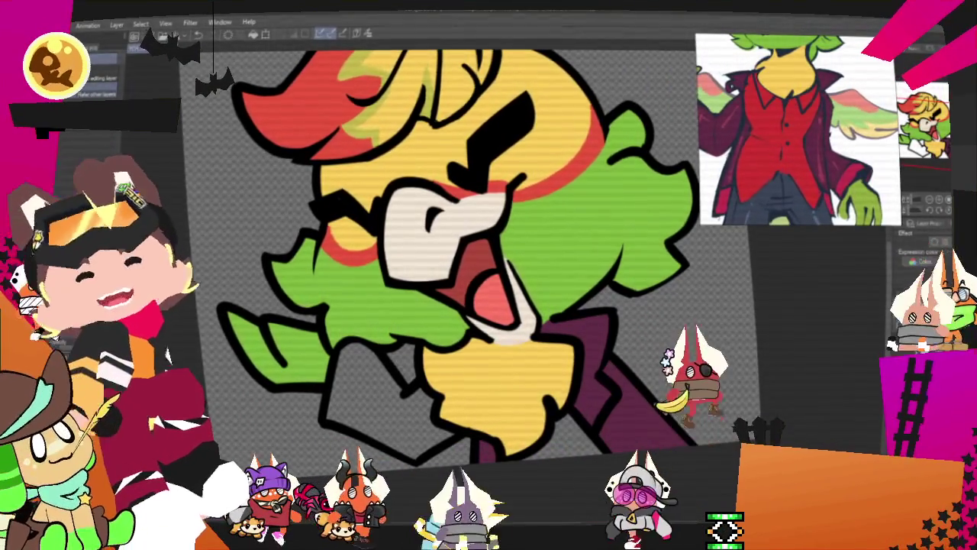
key(p)
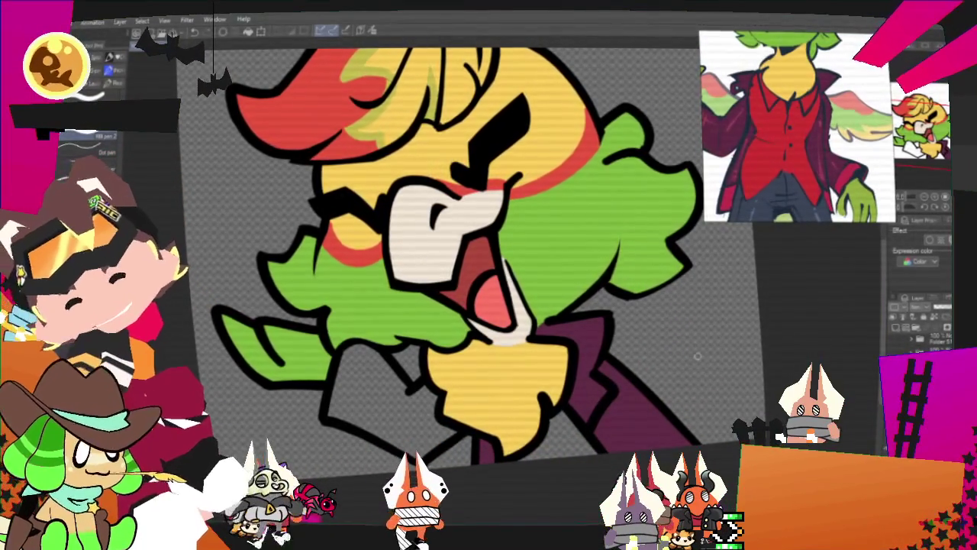
key(e)
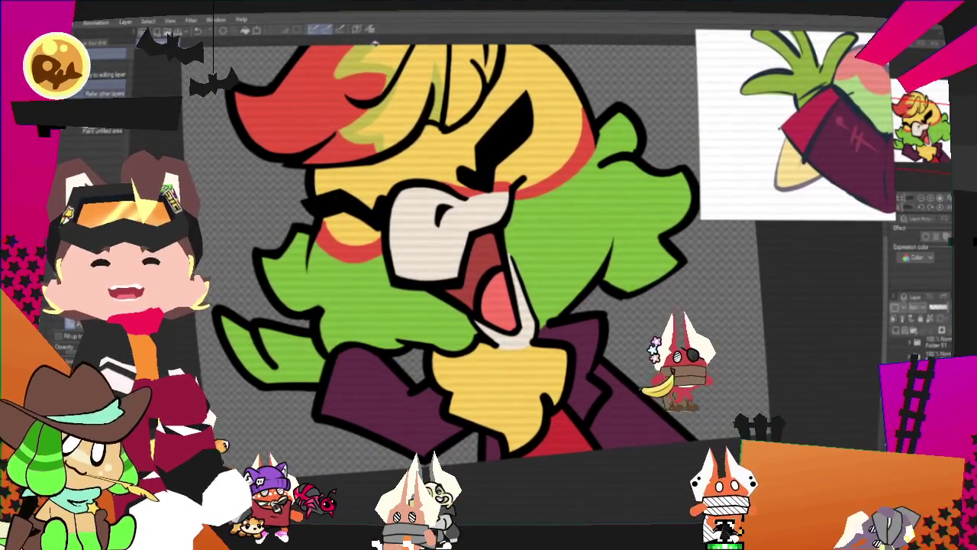
Sample red from the carrot reference and paint reddish-pink into the selected left collar piece.
drag(546, 50, 803, 124)
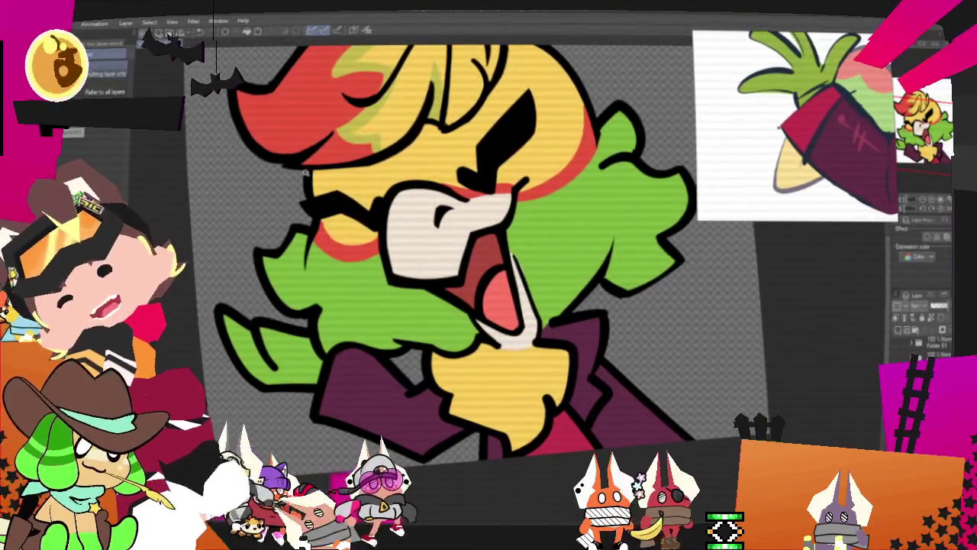
click(366, 397)
key(p)
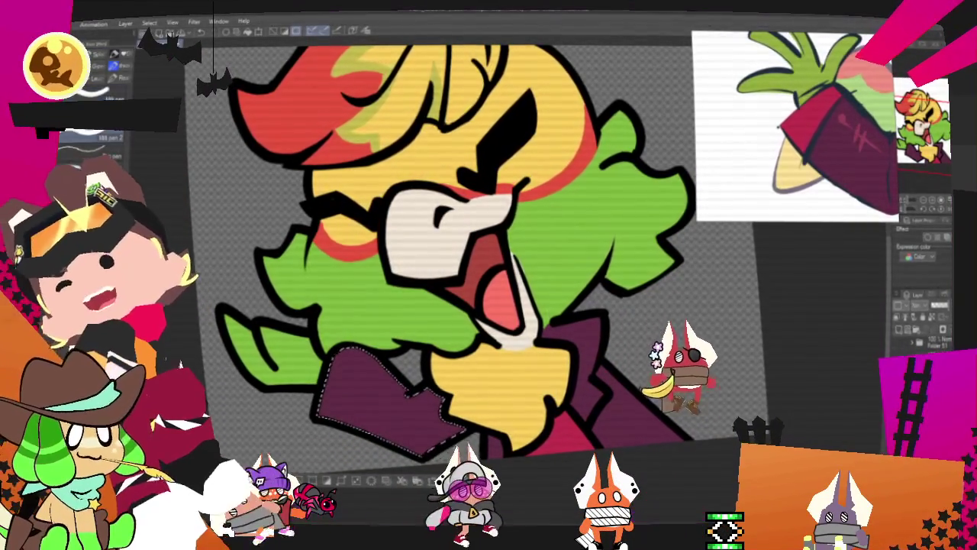
drag(340, 420, 355, 359)
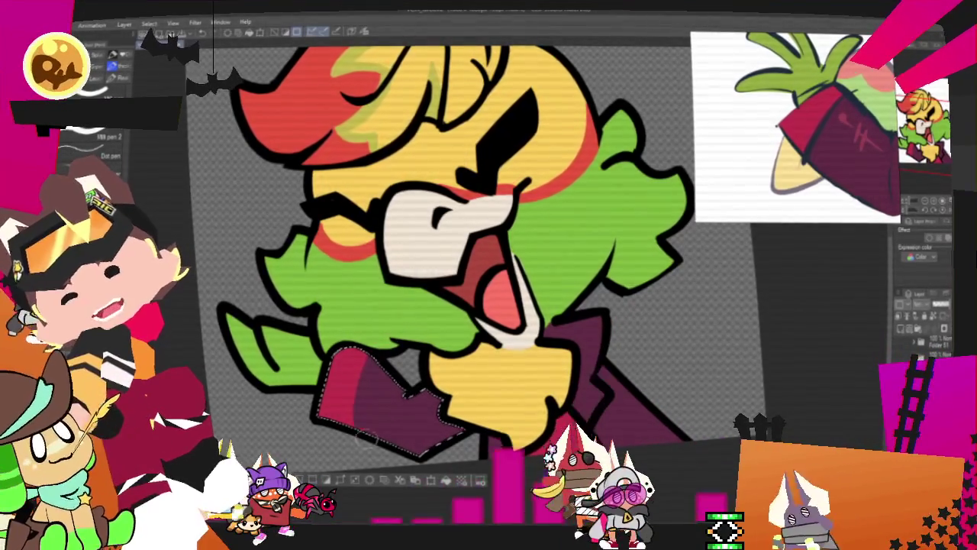
drag(389, 410, 404, 393)
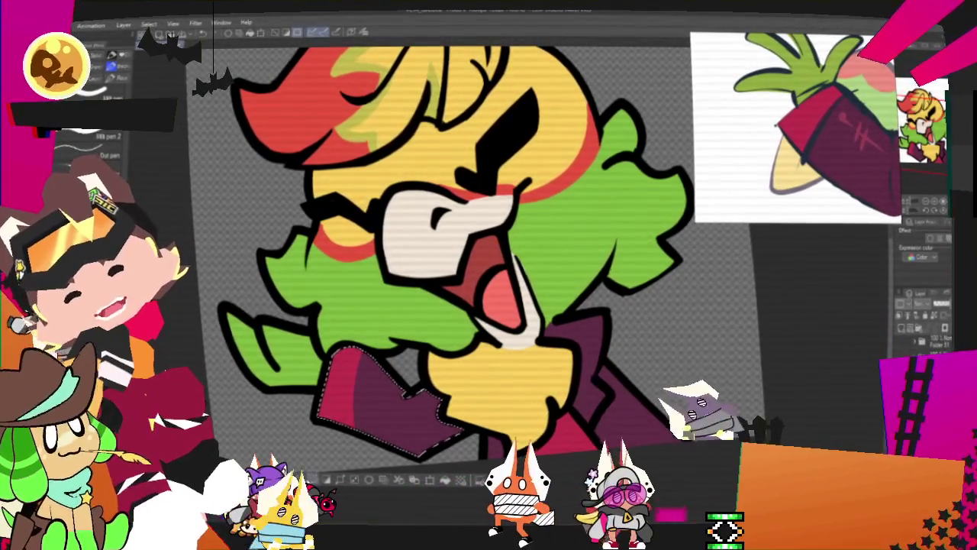
Clear the selection around the recoloured collar piece with Ctrl+D.
key(ctrl+d)
scroll(427, 267, up, 2)
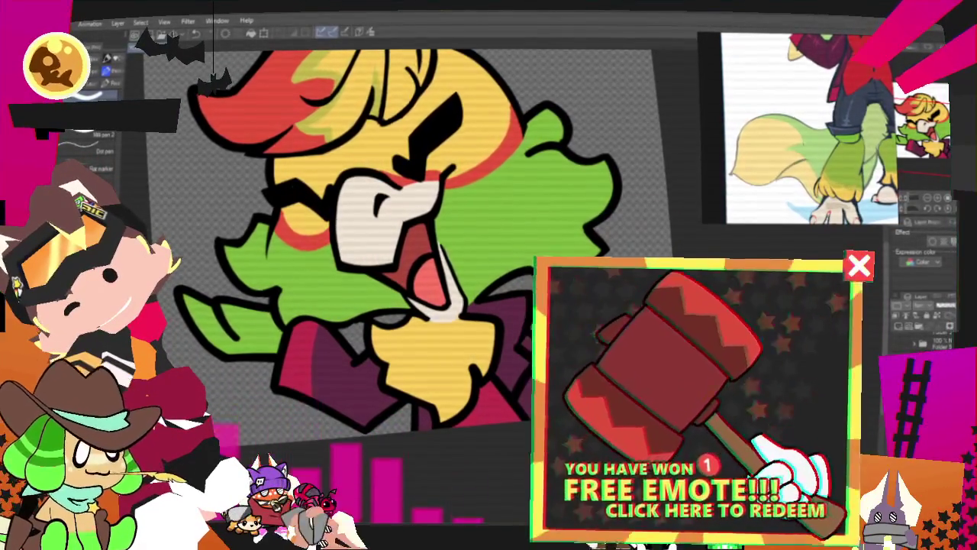
Export the bird as a single-layer .png into the Groovers folder, reaching the PNG settings.
scroll(427, 290, down, 1)
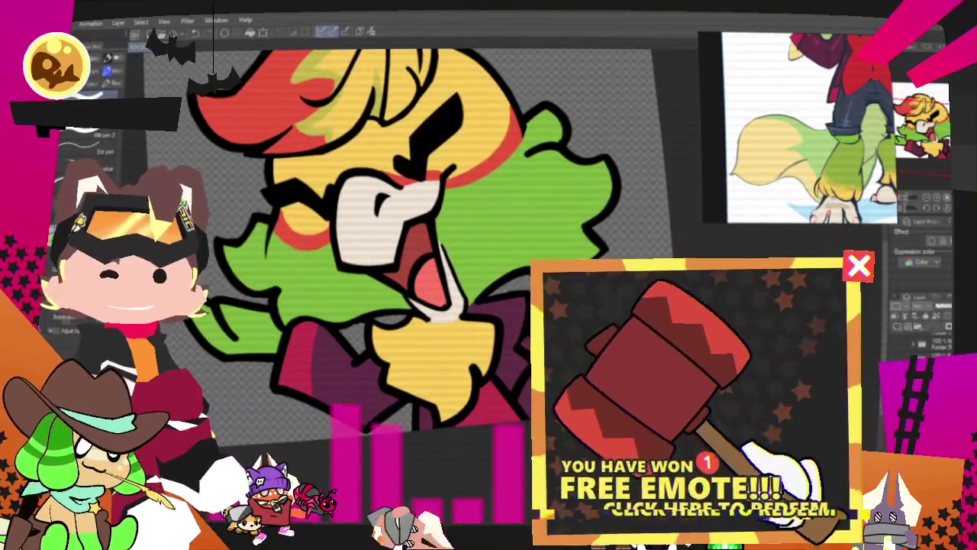
scroll(427, 290, down, 2)
scroll(458, 290, down, 2)
scroll(488, 290, down, 2)
scroll(489, 291, up, 2)
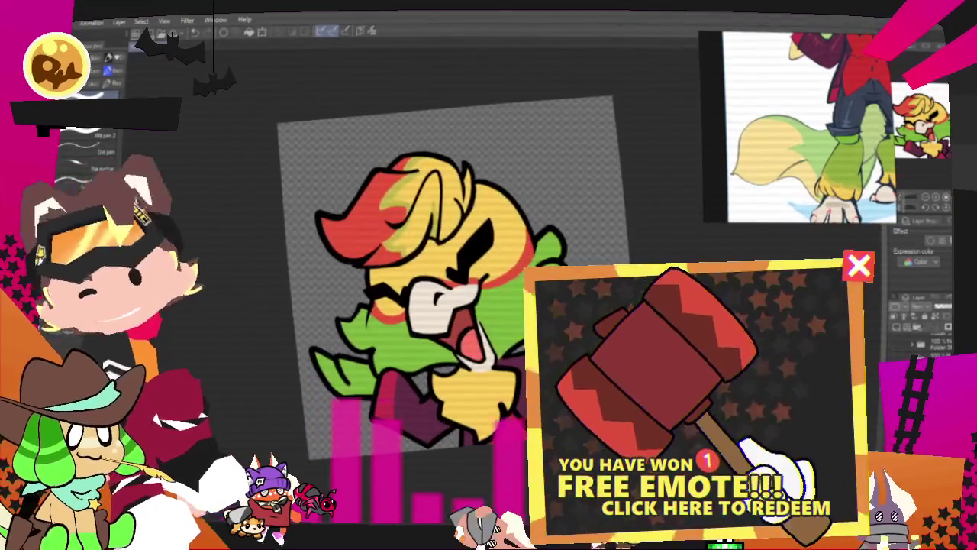
scroll(427, 290, up, 2)
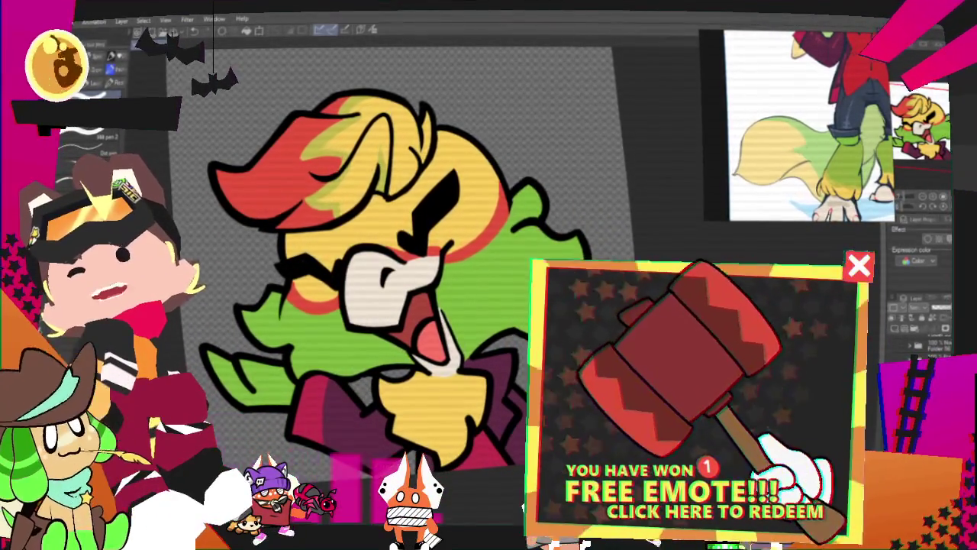
click(65, 21)
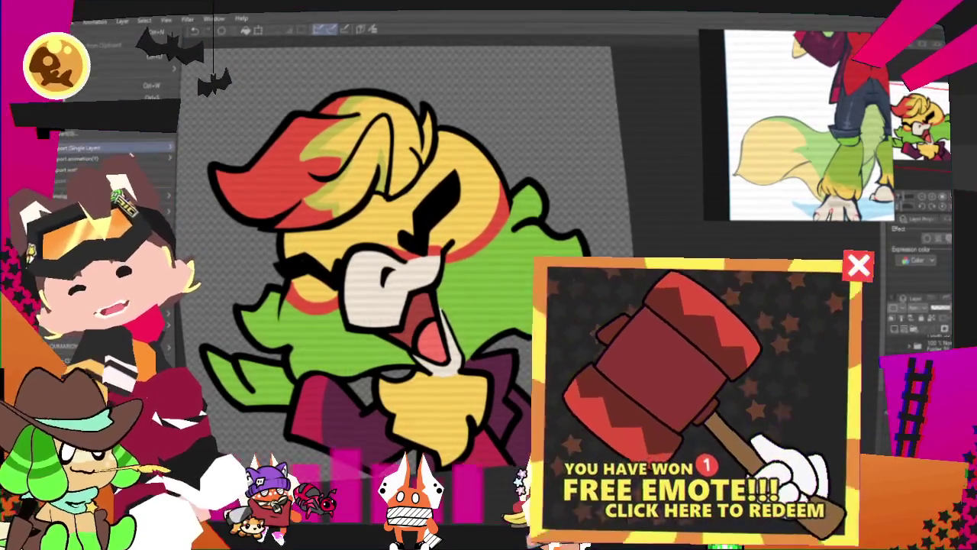
click(229, 180)
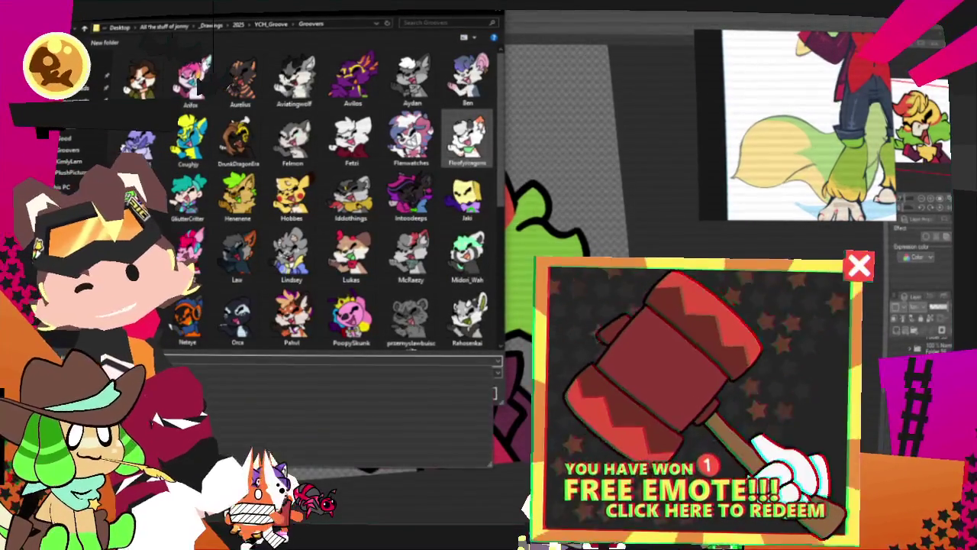
key(Return)
key(Return)
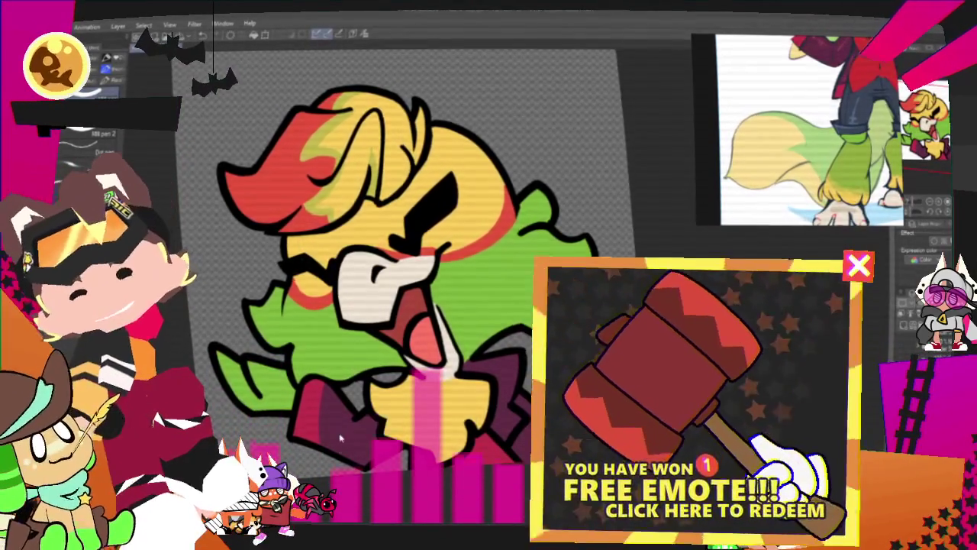
Zoom out on the flat-coloured bird drawing in Clip Studio Paint to review the whole canvas.
scroll(341, 436, down, 2)
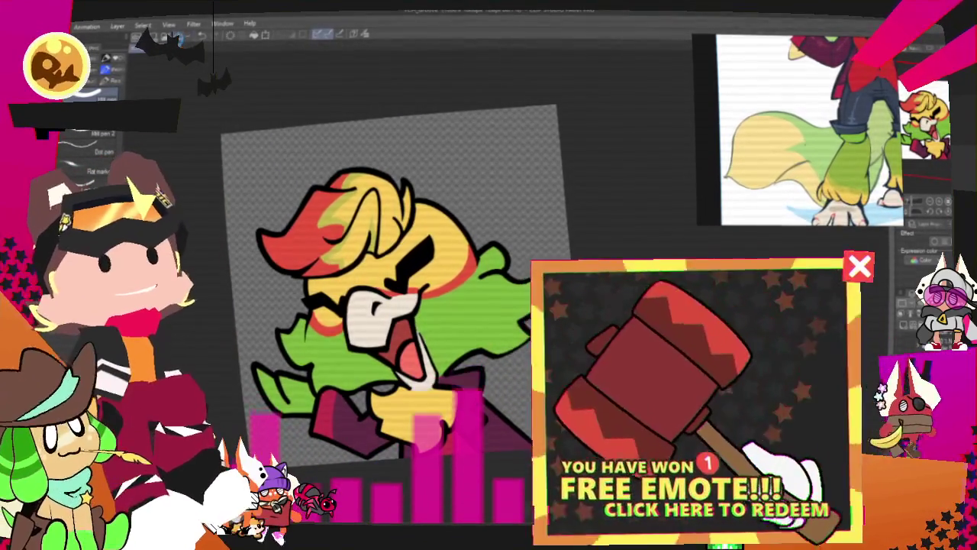
scroll(344, 282, down, 3)
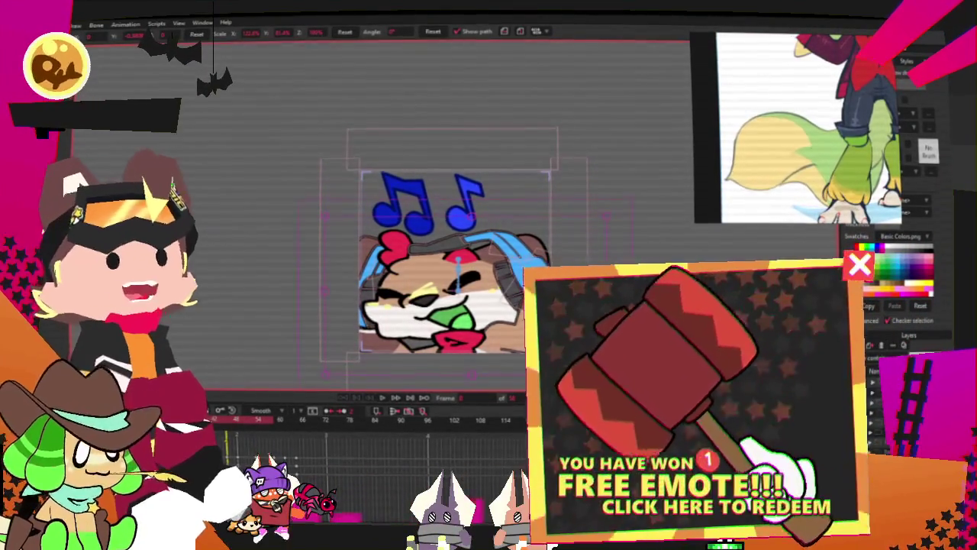
Shrink the character image layer in the headphones emote template.
drag(603, 239, 583, 246)
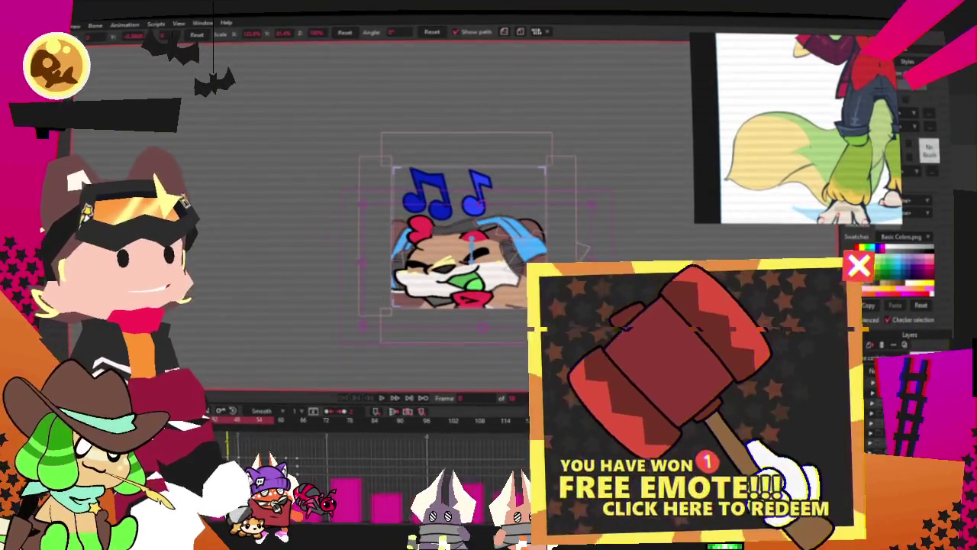
key(alt+f)
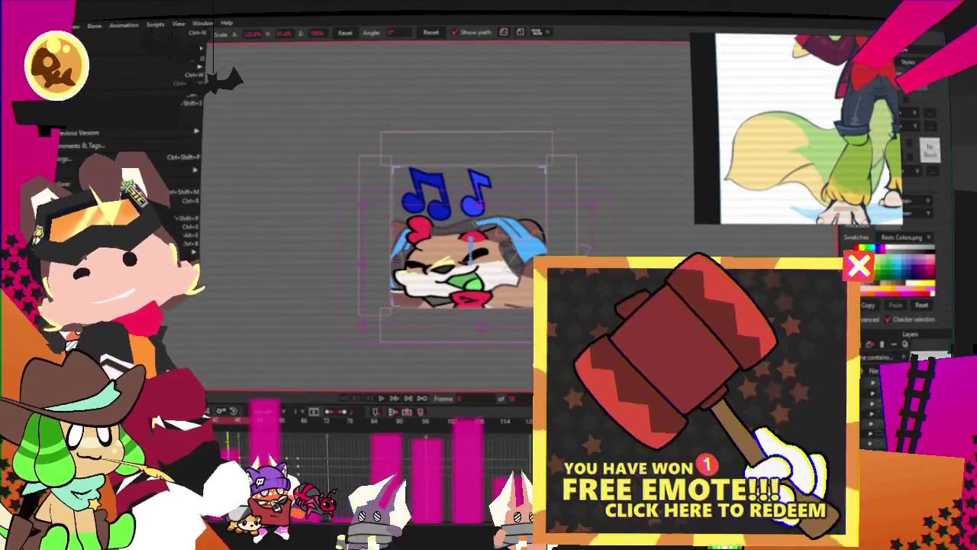
key(Escape)
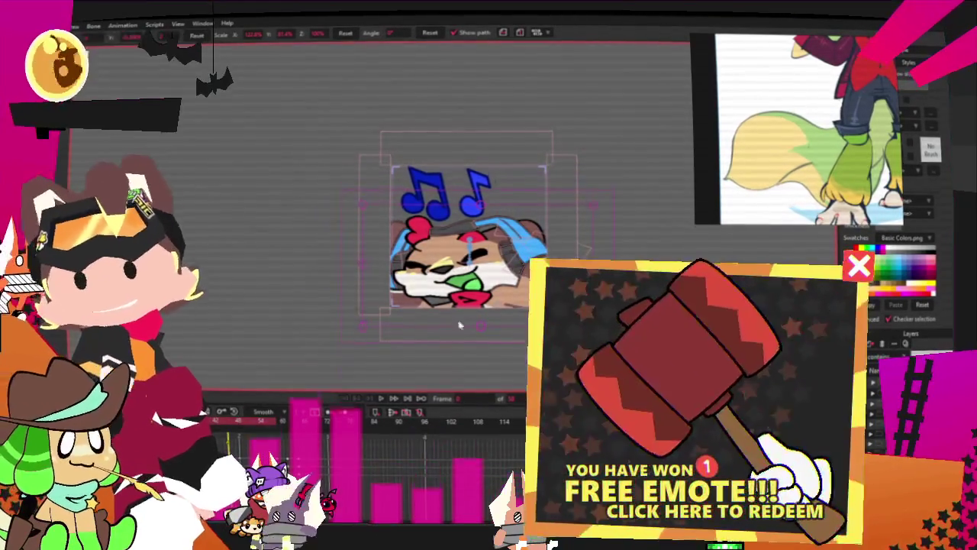
scroll(459, 326, up, 5)
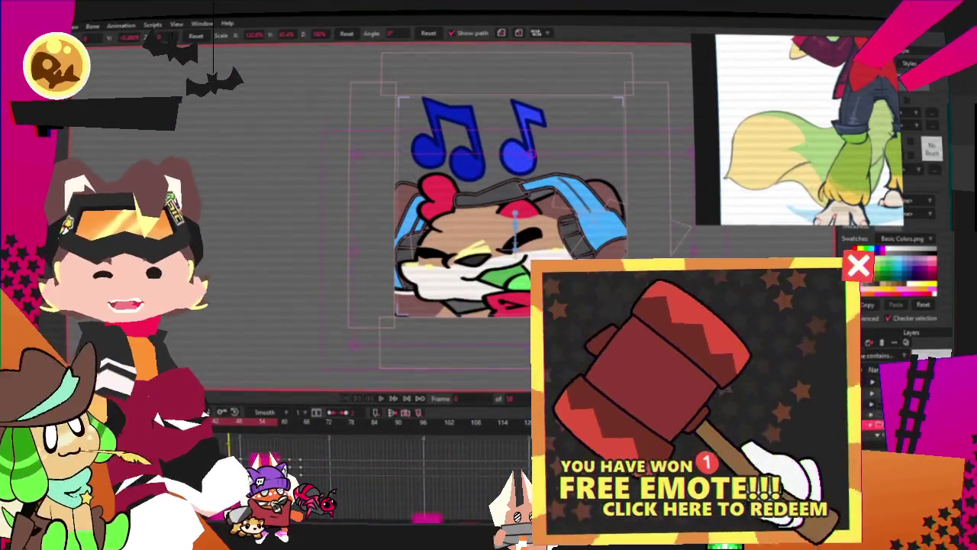
Set the image layer's source image to the bird PNG and apply the layer settings.
double_click(871, 423)
click(602, 128)
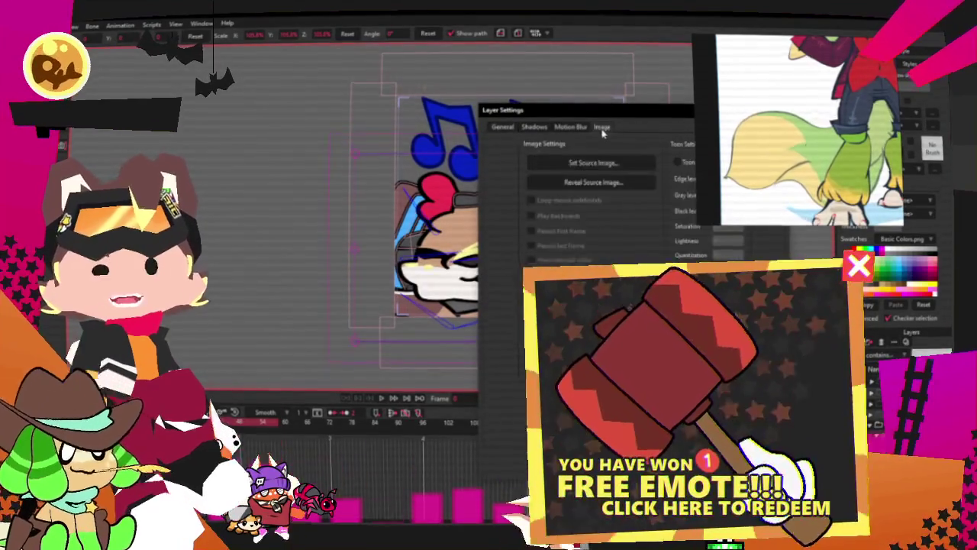
click(614, 163)
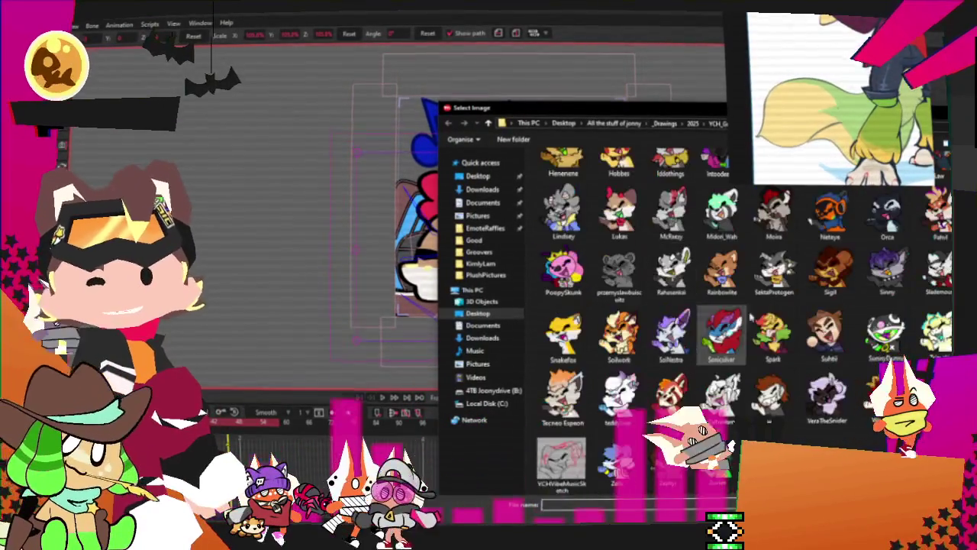
key(Return)
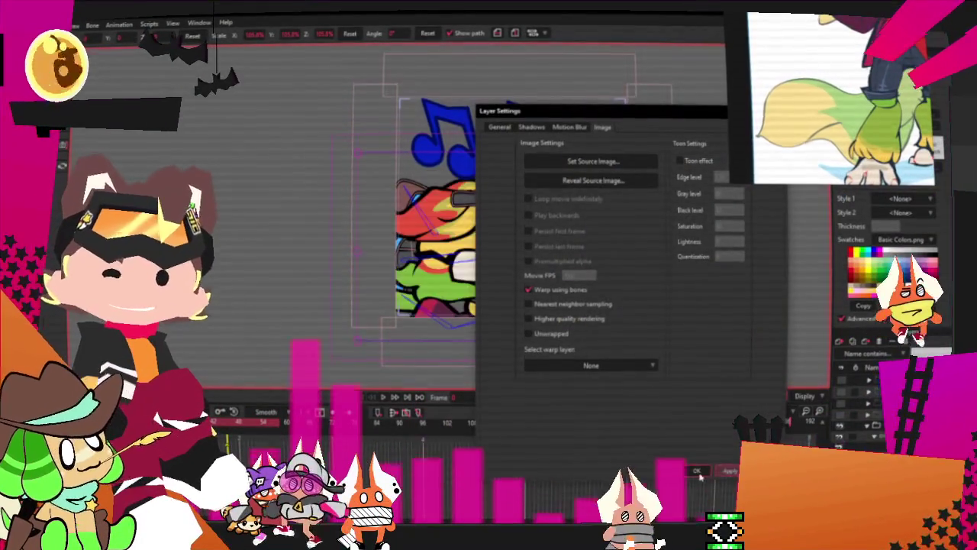
click(696, 470)
scroll(591, 239, up, 3)
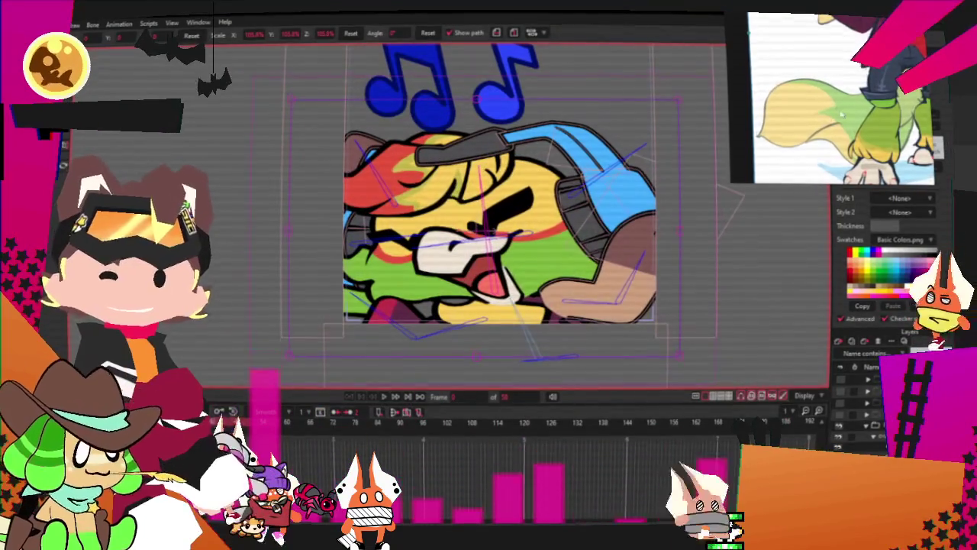
With the selection tool active, zoom the reference sheet onto its green swatches and shift them up-left.
scroll(560, 162, down, 3)
scroll(560, 162, up, 2)
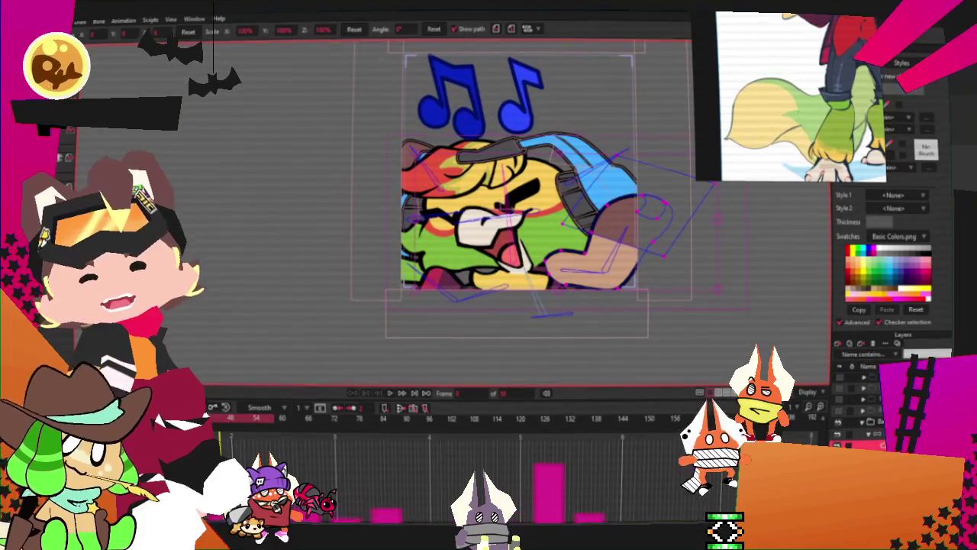
key(g)
scroll(336, 217, up, 5)
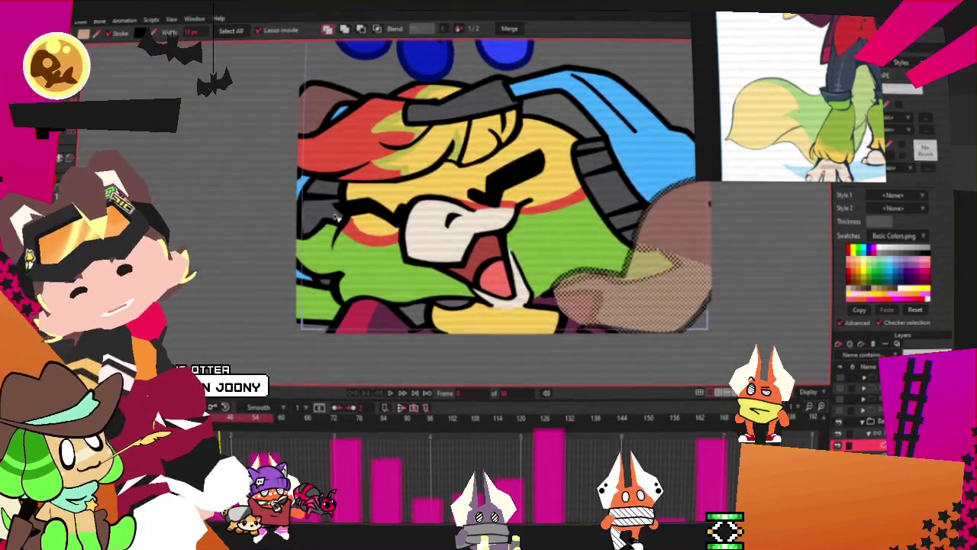
scroll(336, 217, up, 2)
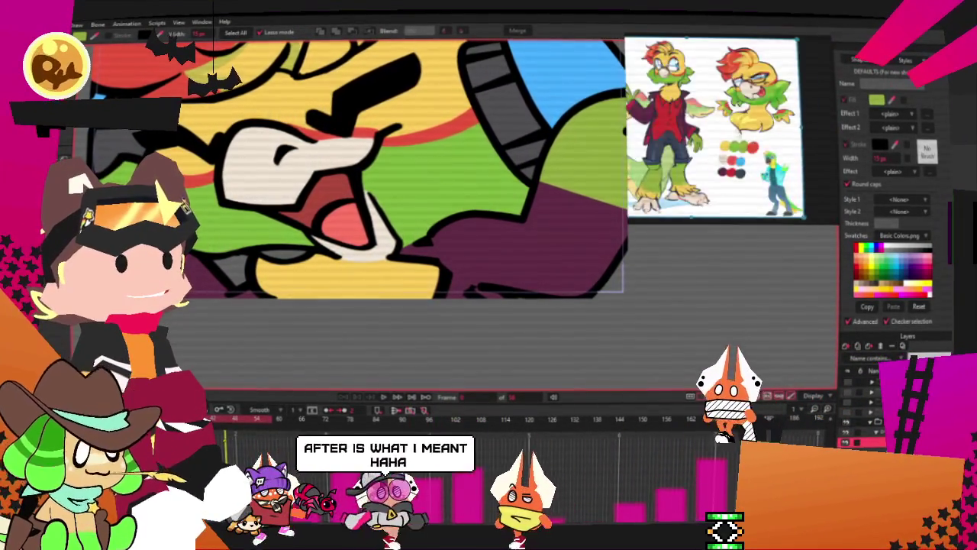
scroll(717, 177, up, 5)
scroll(716, 177, up, 3)
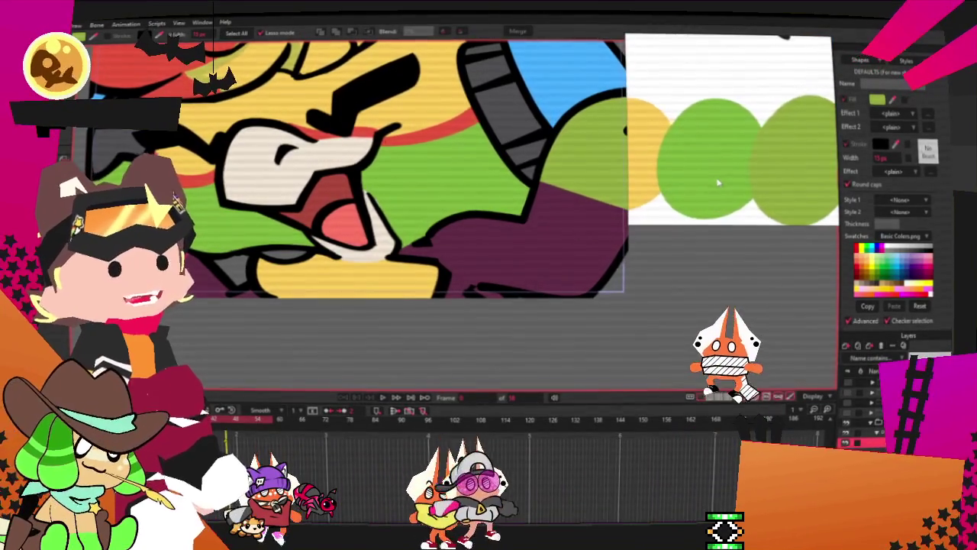
mouse_move(749, 183)
mouse_down()
mouse_move(655, 160)
mouse_move(745, 165)
mouse_up()
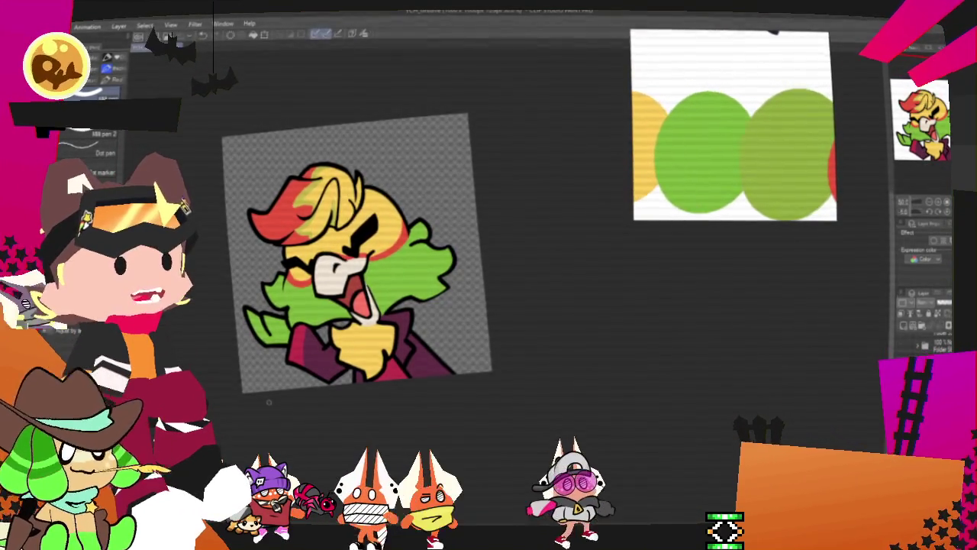
Export the bird drawing as PNG, replacing Spark.png in the Groovers folder at 100% scale.
scroll(245, 343, up, 3)
scroll(246, 344, up, 2)
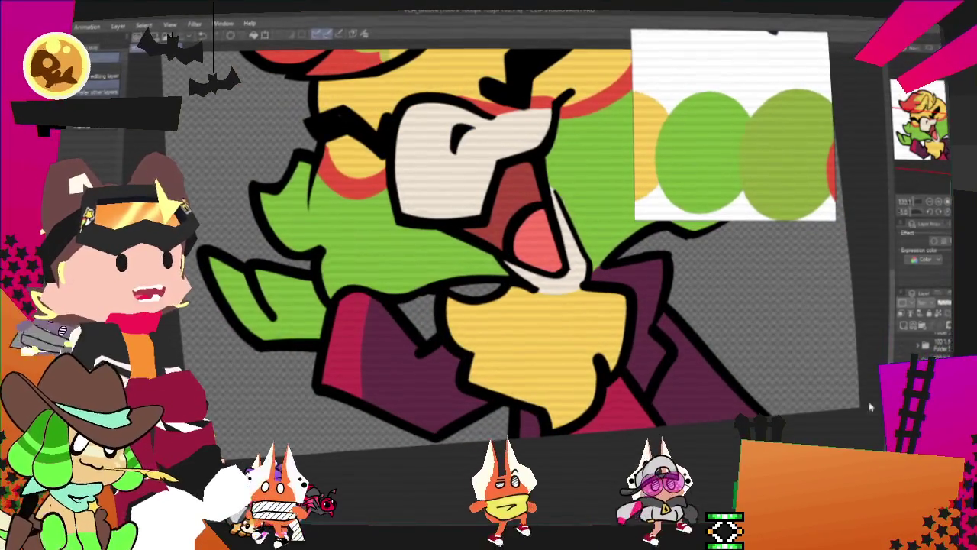
scroll(252, 339, down, 5)
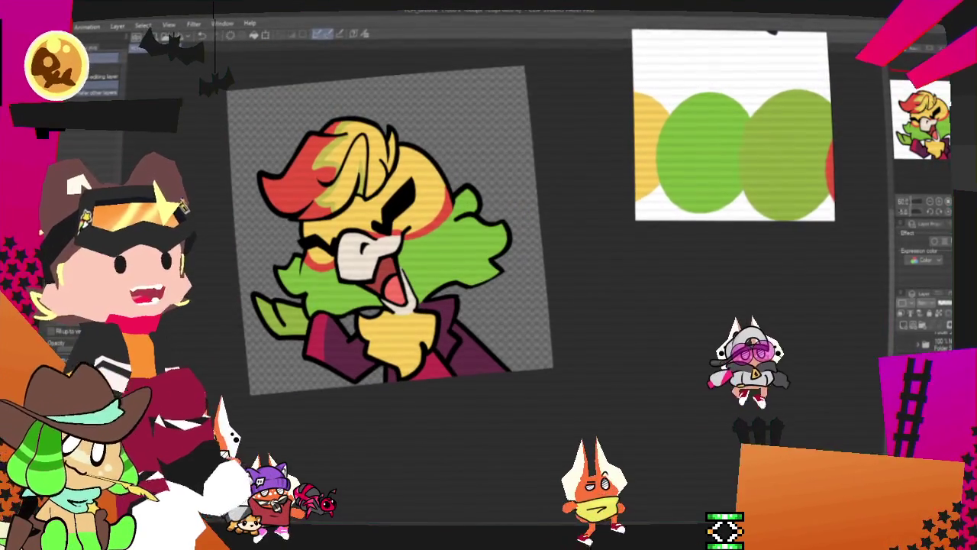
mouse_move(76, 144)
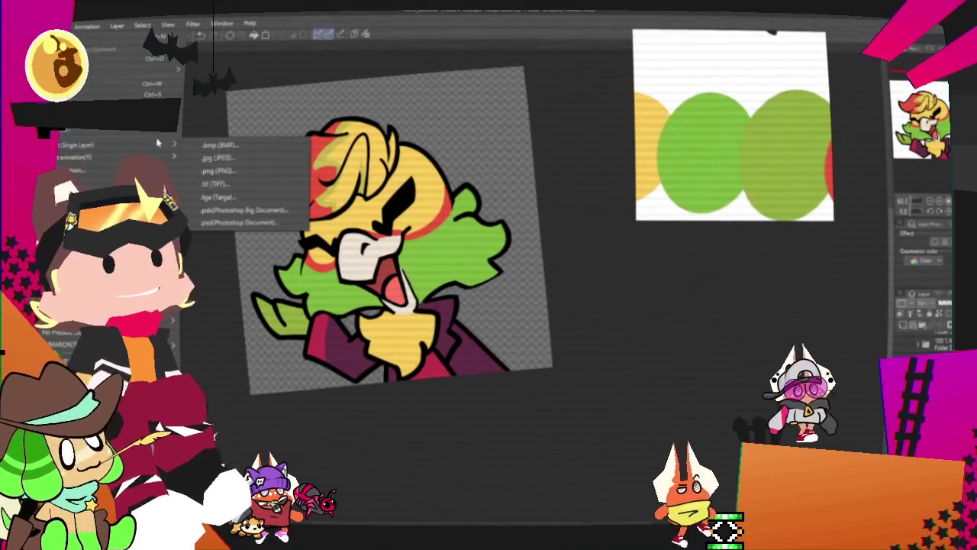
click(223, 173)
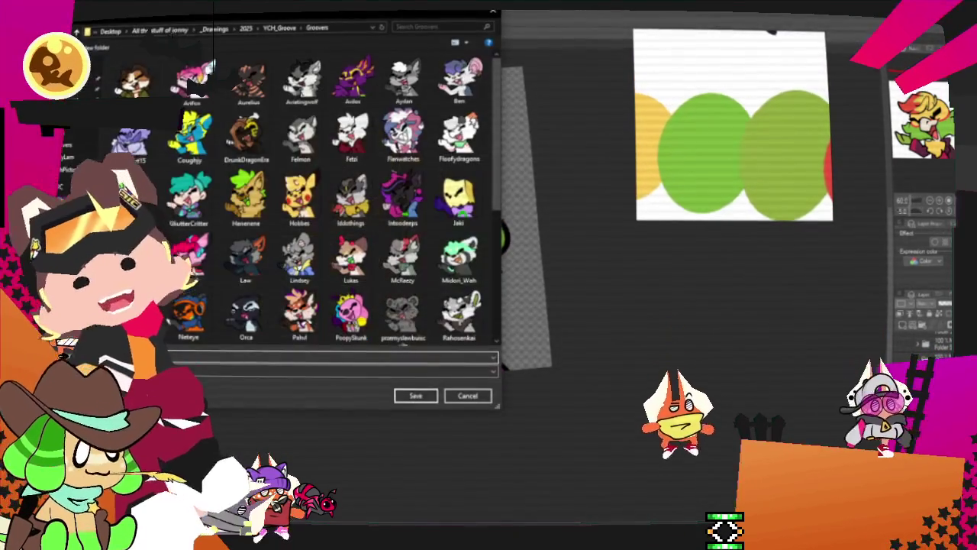
click(245, 183)
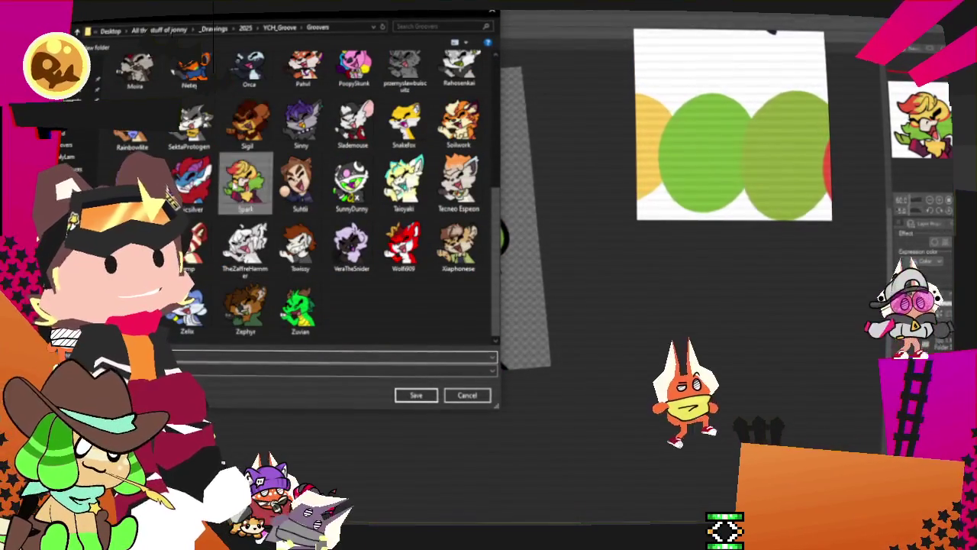
click(416, 394)
click(524, 276)
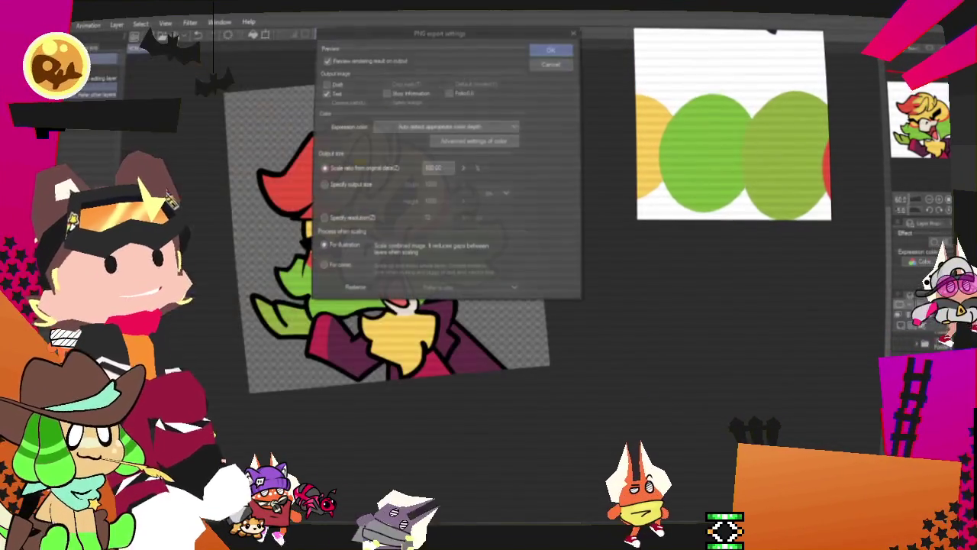
click(552, 50)
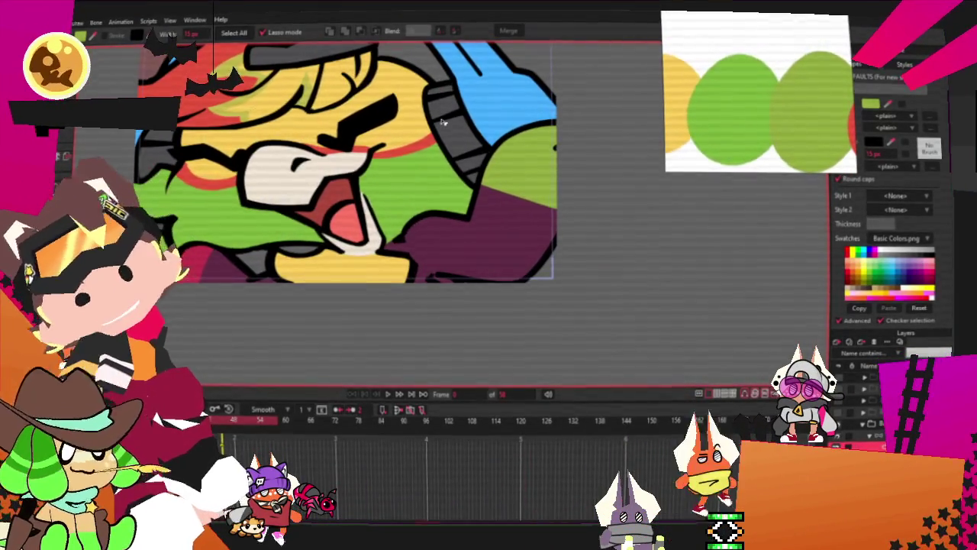
scroll(443, 122, down, 2)
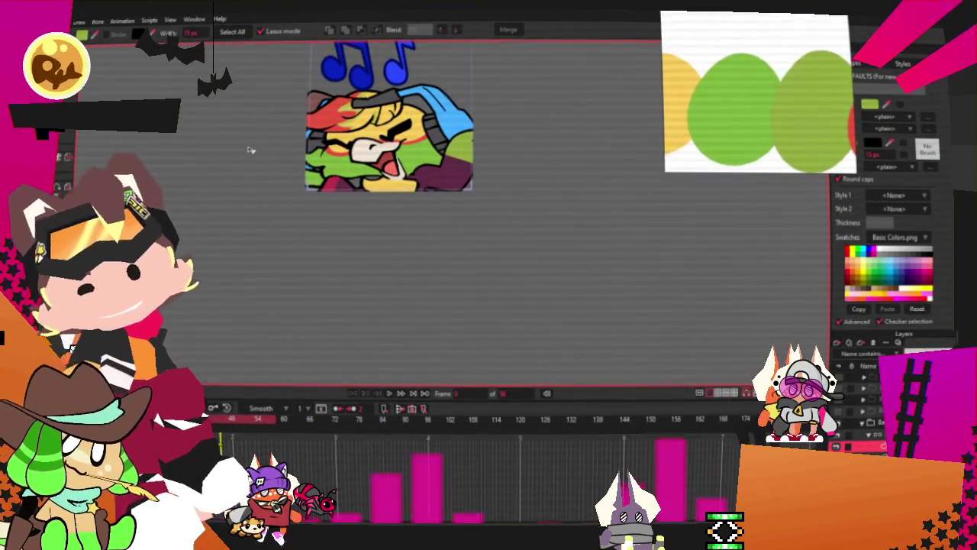
scroll(374, 121, up, 2)
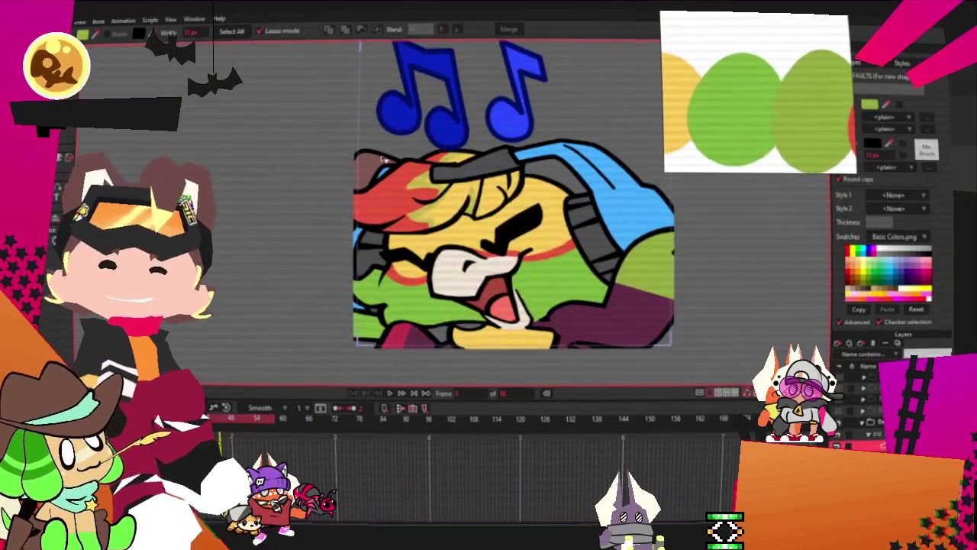
scroll(374, 120, up, 2)
scroll(374, 120, up, 2)
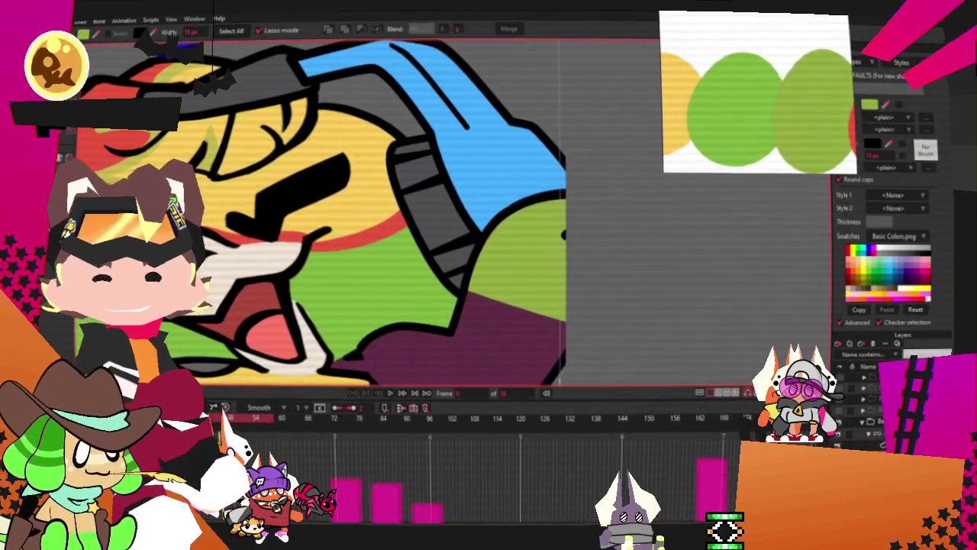
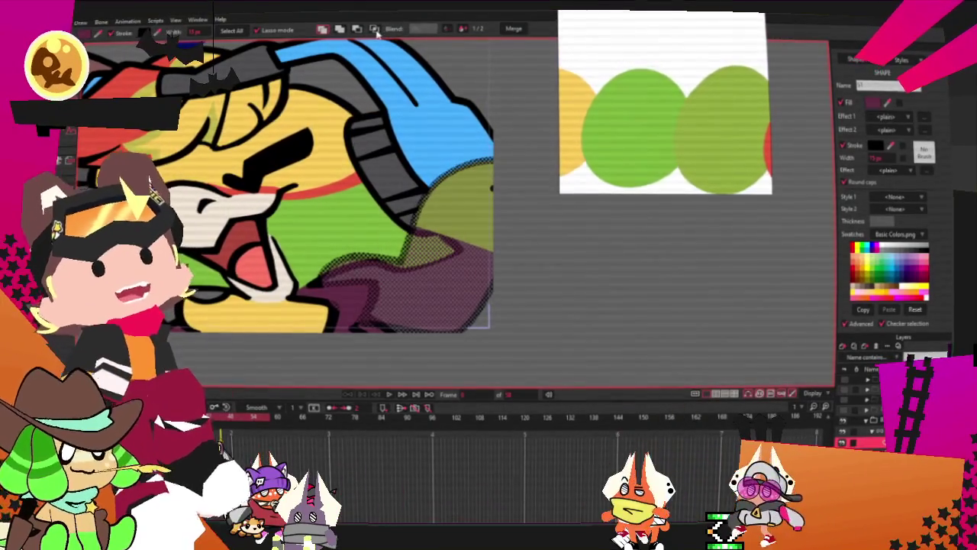
Send the green hand shape behind the neighbouring purple shape and clear the selection.
key(ctrl+shift+Down)
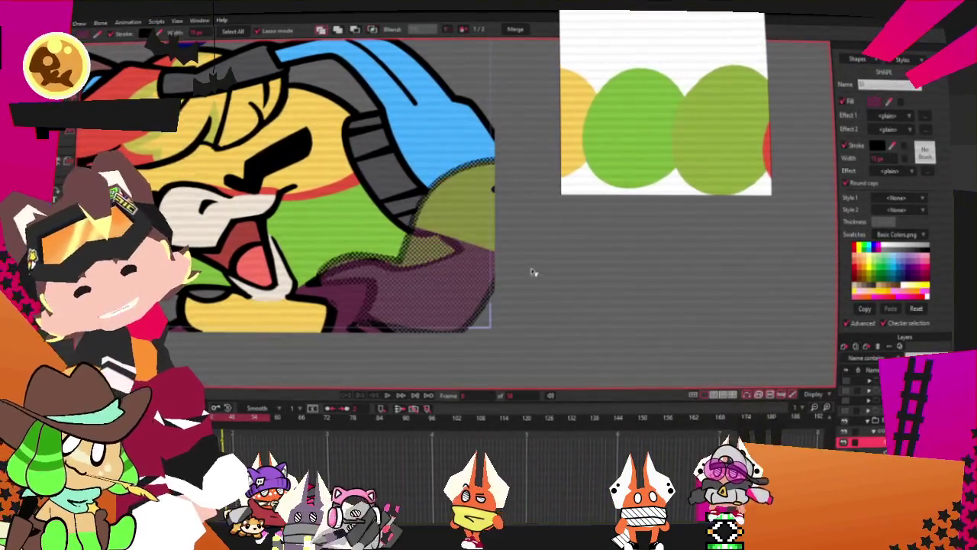
click(450, 227)
click(451, 227)
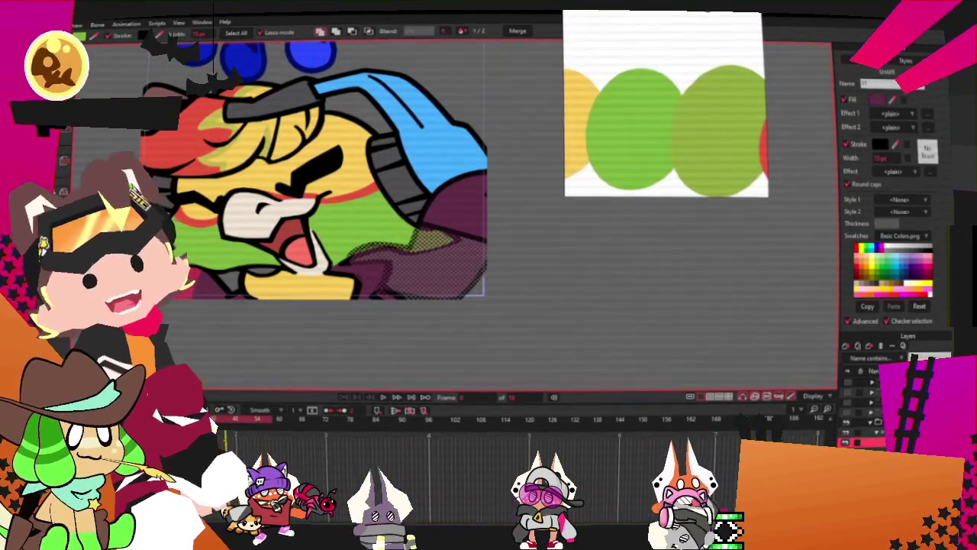
click(450, 227)
click(76, 24)
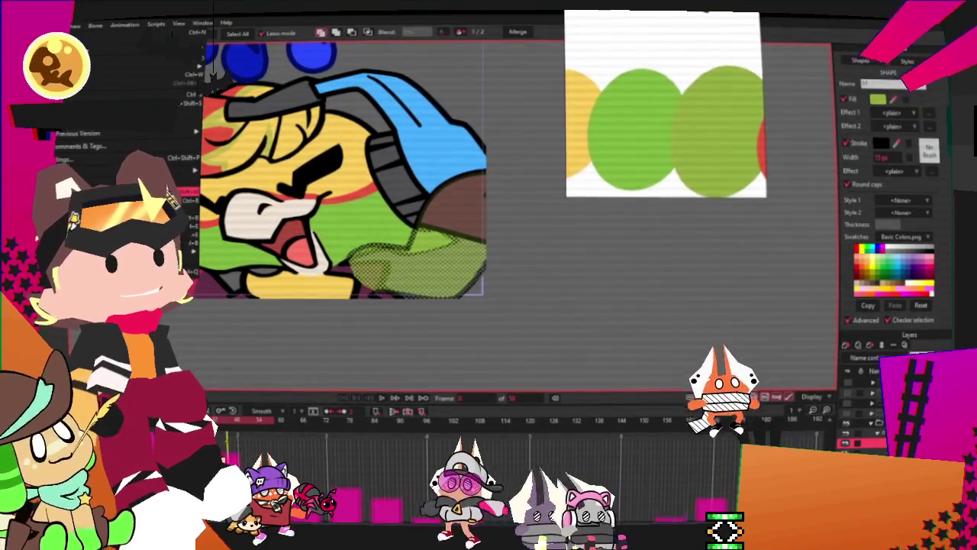
click(362, 318)
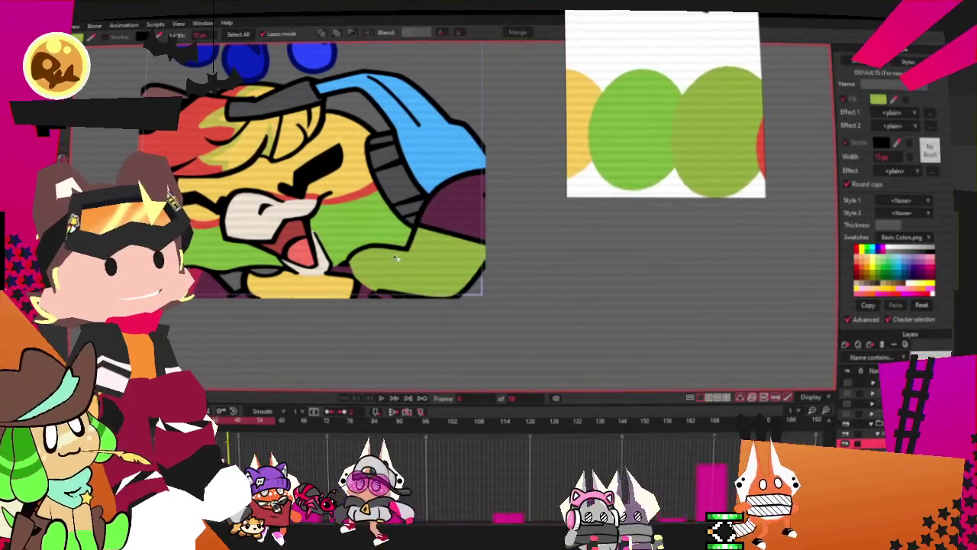
key(t)
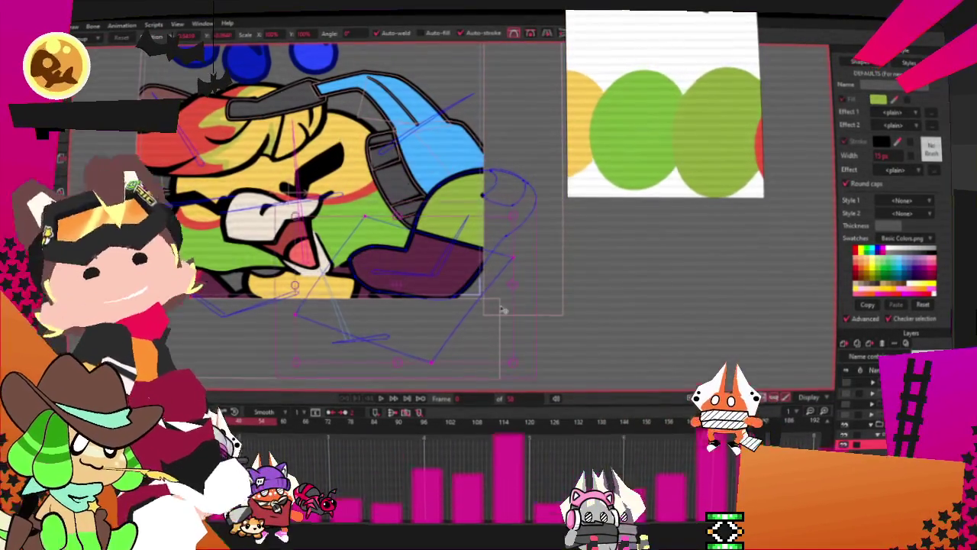
Drag the purple shape's left outline points inward to form a notch.
scroll(489, 301, up, 2)
key(q)
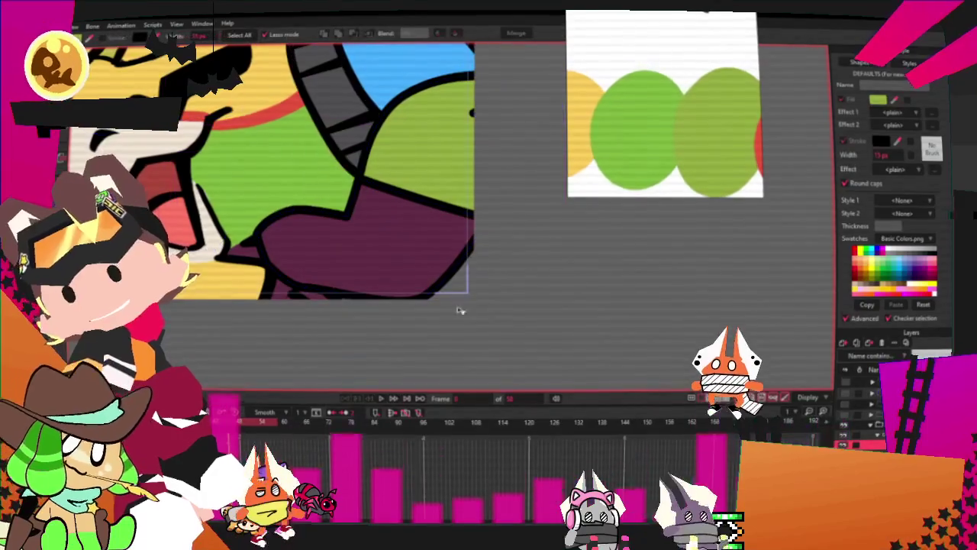
click(407, 267)
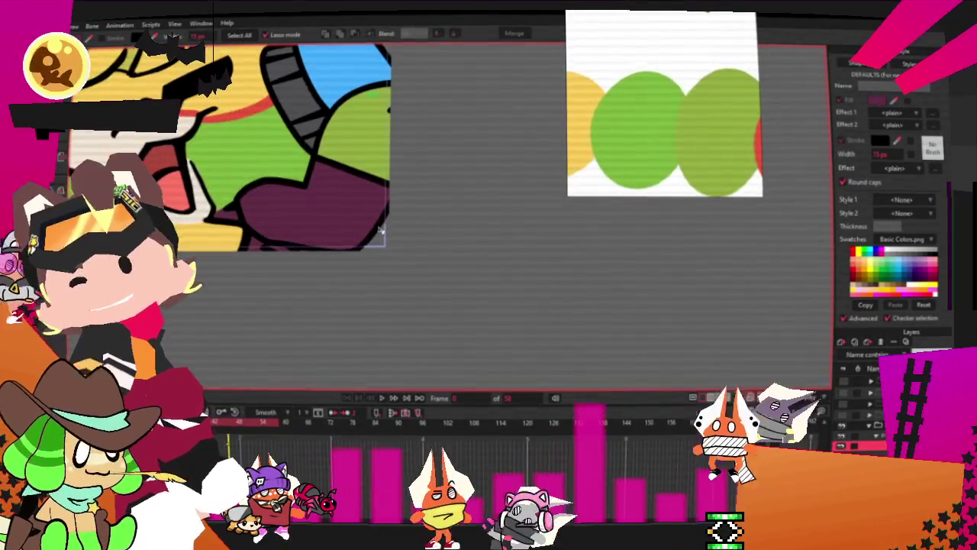
scroll(264, 227, up, 1)
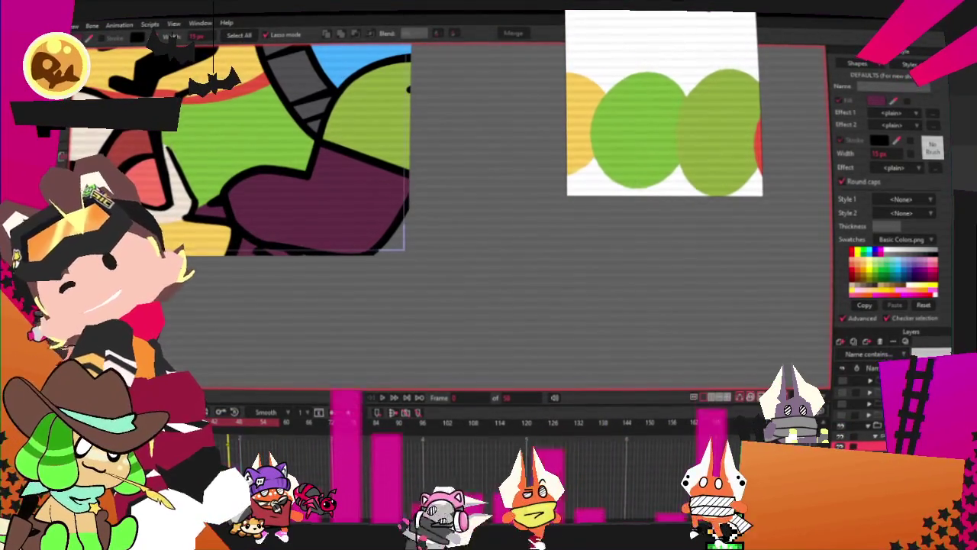
key(t)
scroll(237, 244, up, 2)
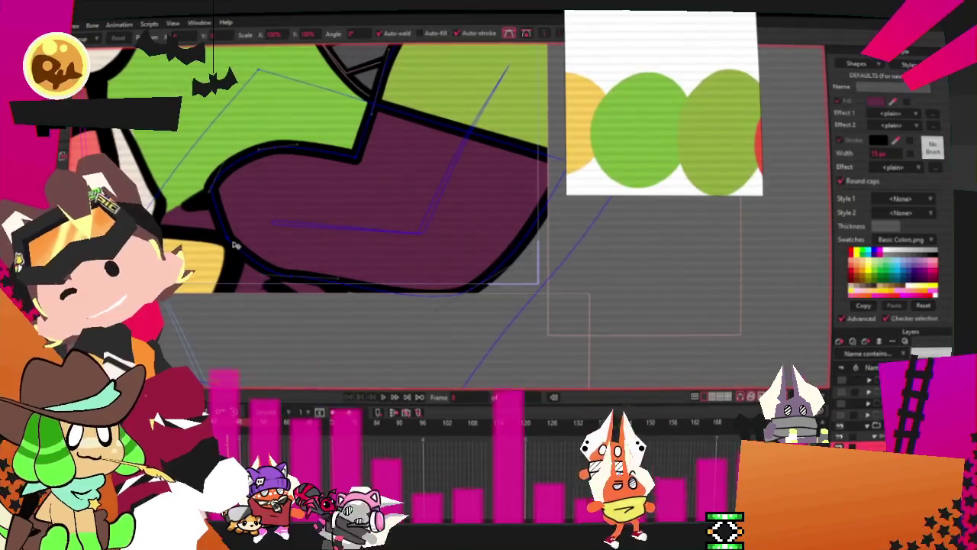
mouse_move(237, 245)
mouse_down()
mouse_move(356, 224)
mouse_move(314, 210)
mouse_up()
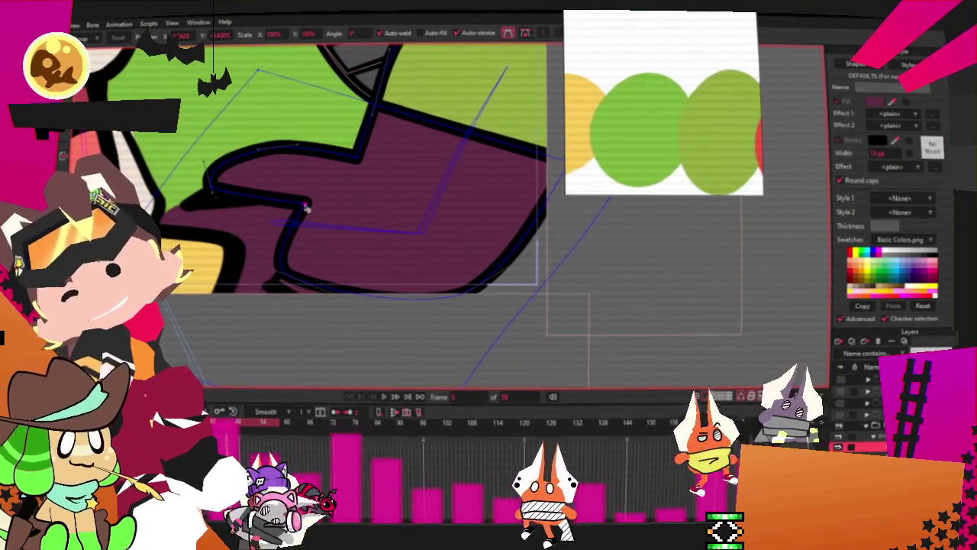
click(208, 200)
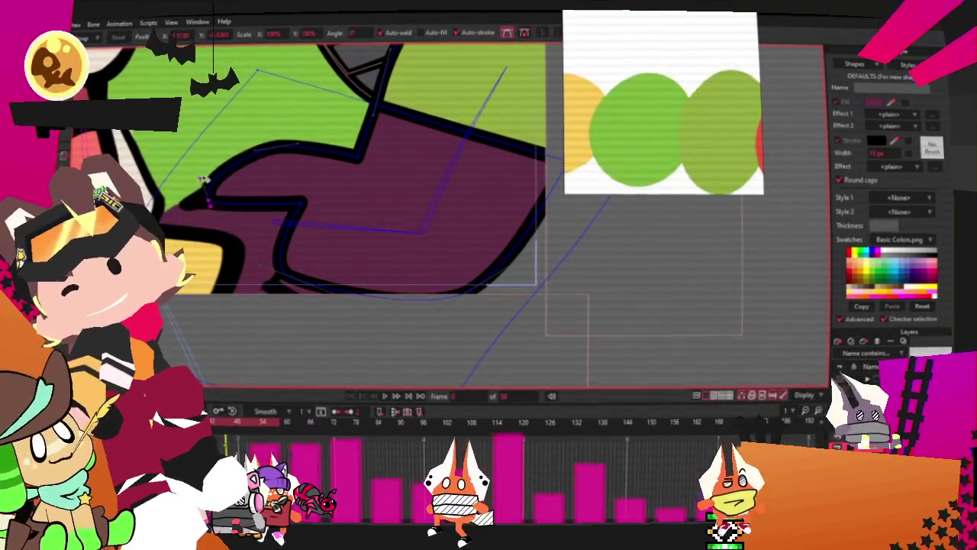
drag(203, 179, 309, 194)
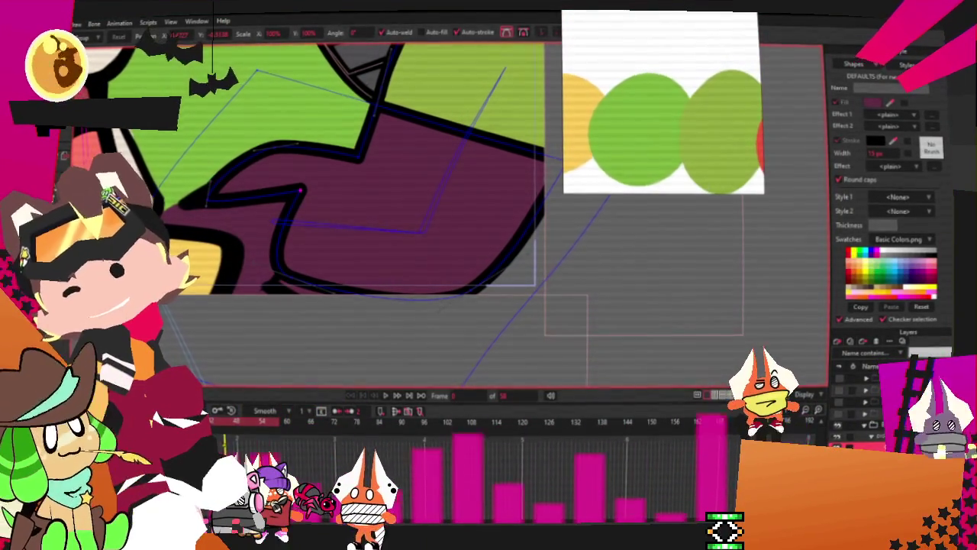
Straighten the purple shape's lower-left curve with the Curvature tool.
key(c)
drag(292, 278, 316, 268)
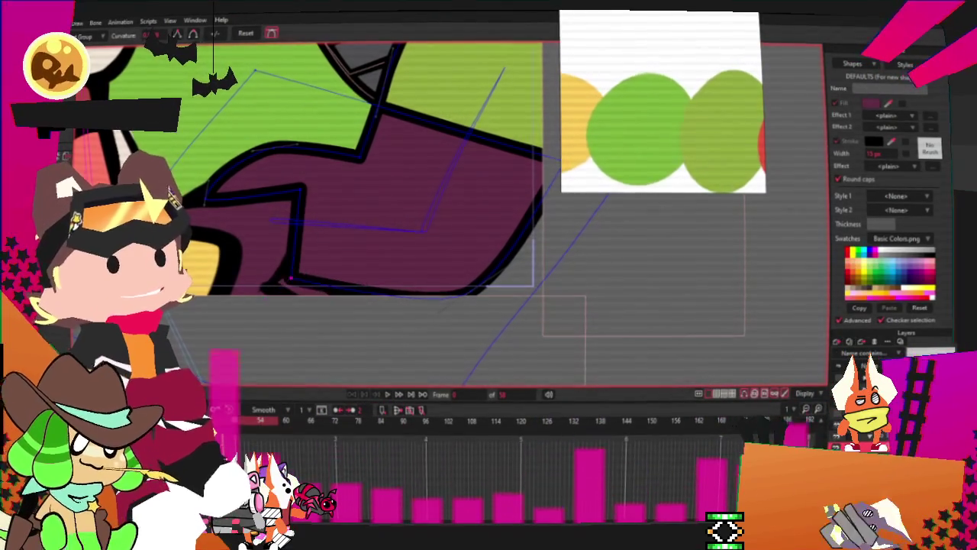
click(298, 188)
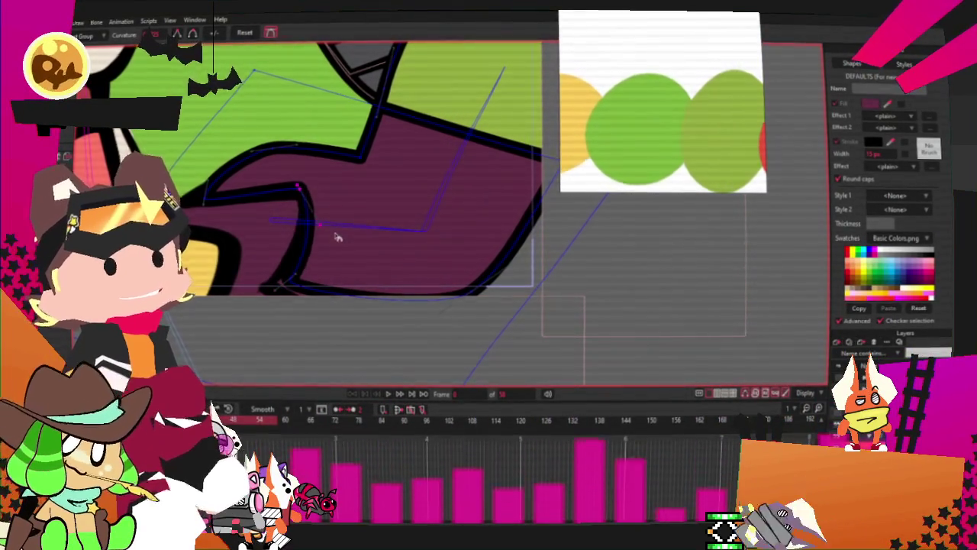
scroll(279, 183, up, 1)
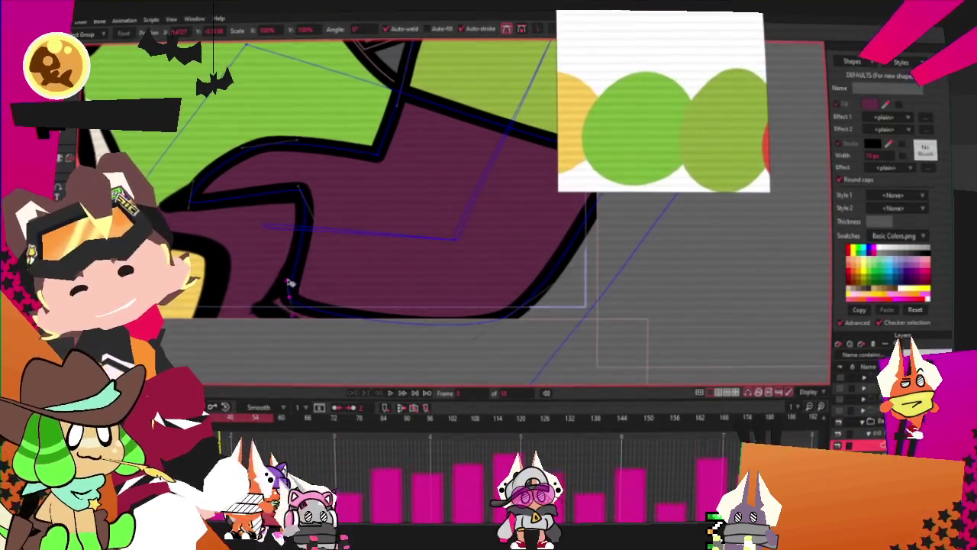
click(290, 283)
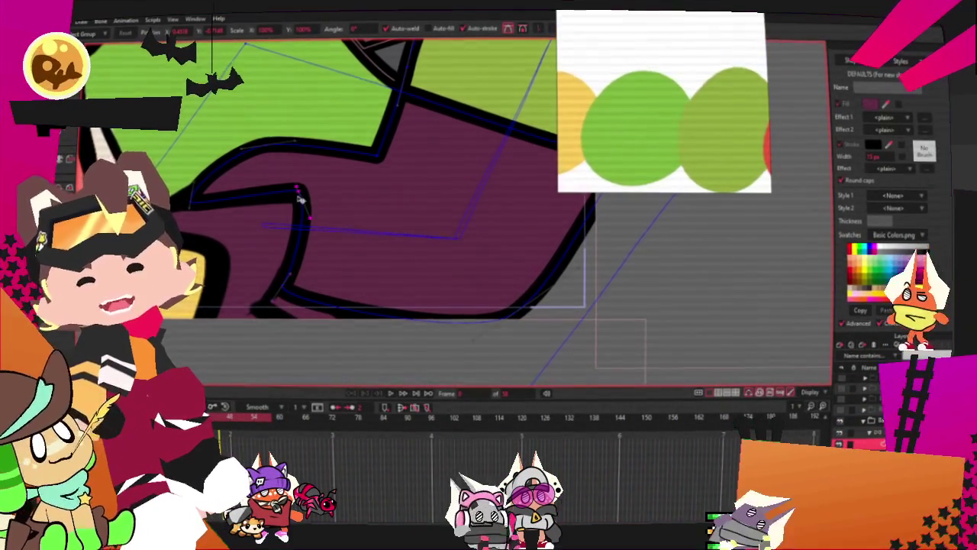
click(264, 151)
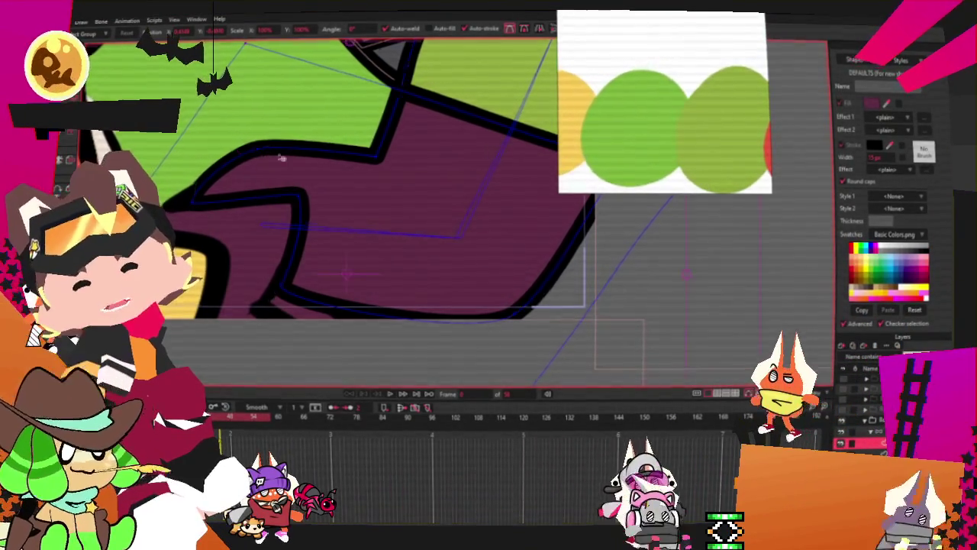
scroll(352, 208, down, 2)
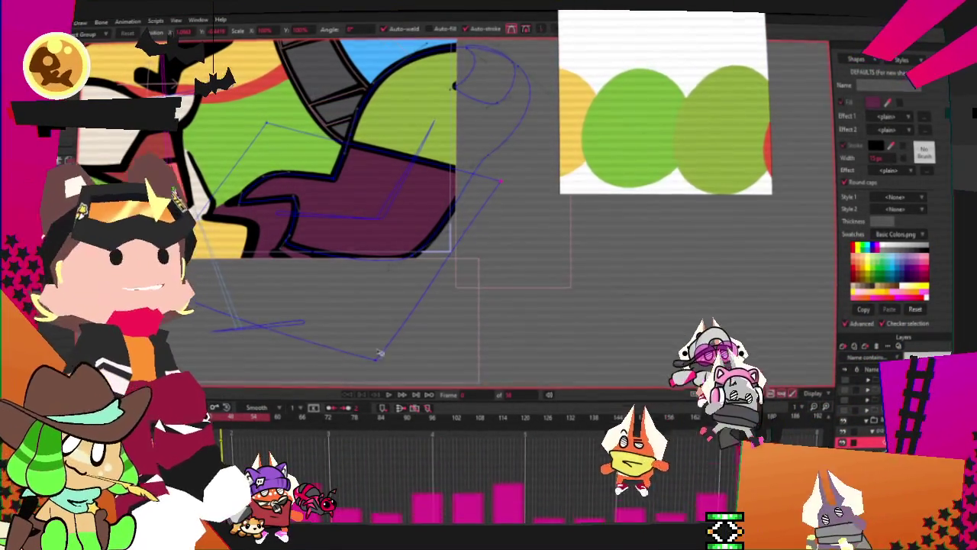
Pick the bone beside the purple shape and zoom in on the green hand.
key(b)
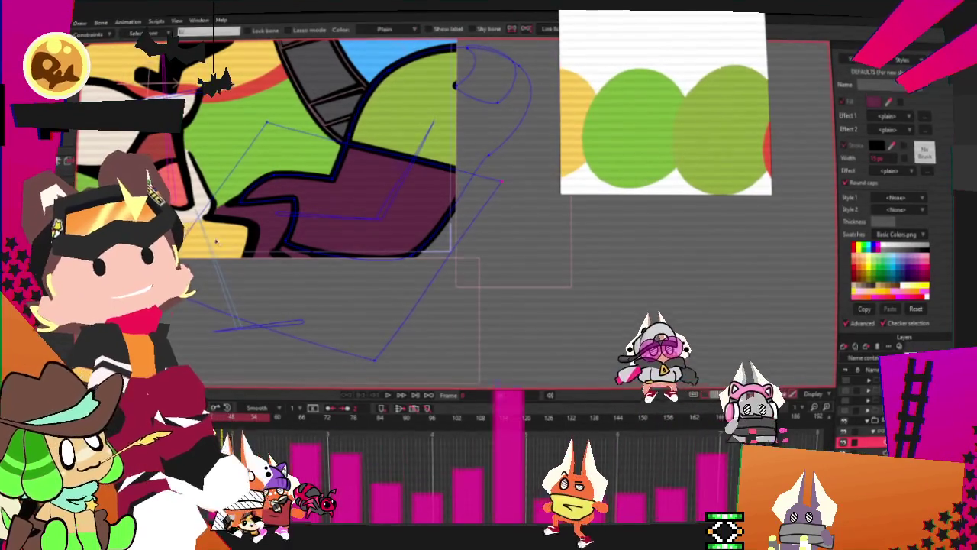
click(216, 241)
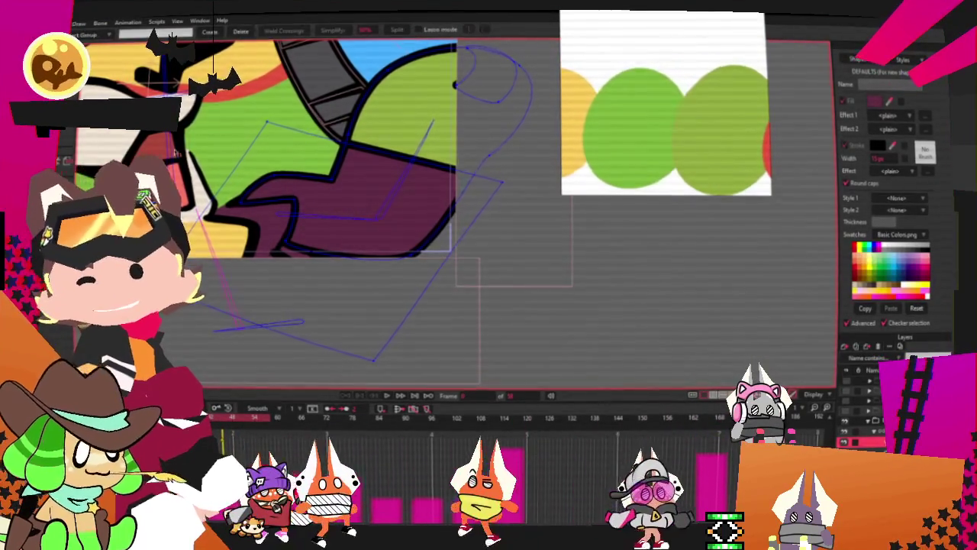
key(g)
scroll(263, 184, up, 2)
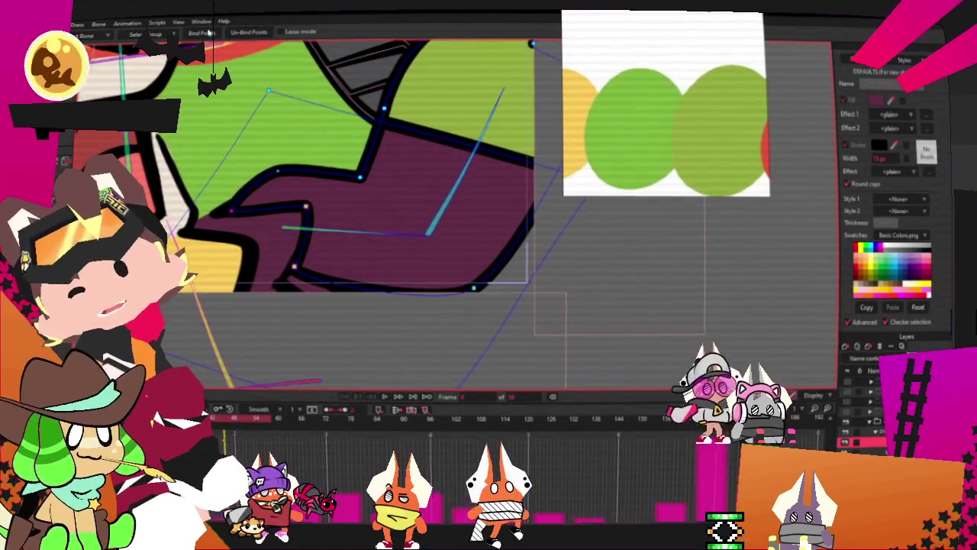
scroll(286, 147, down, 2)
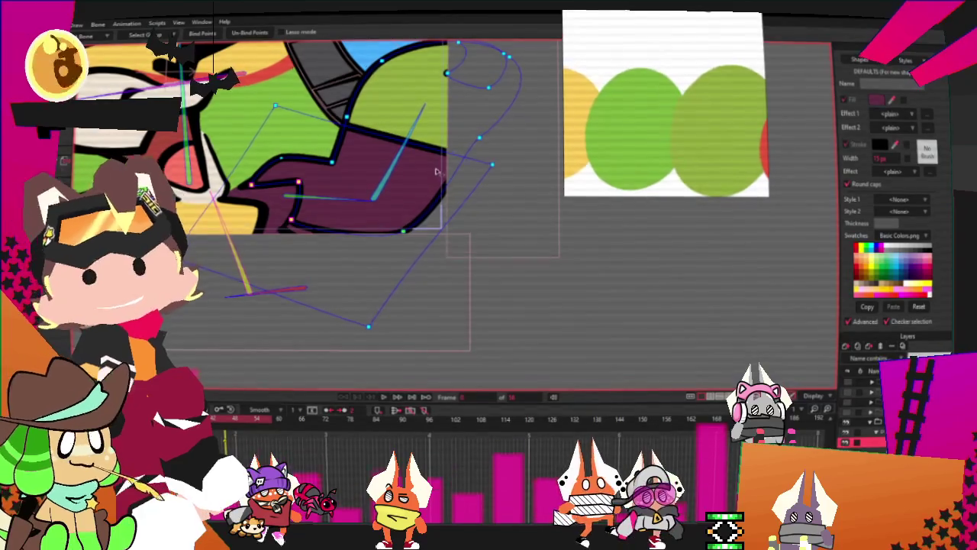
scroll(437, 172, down, 2)
scroll(378, 173, up, 1)
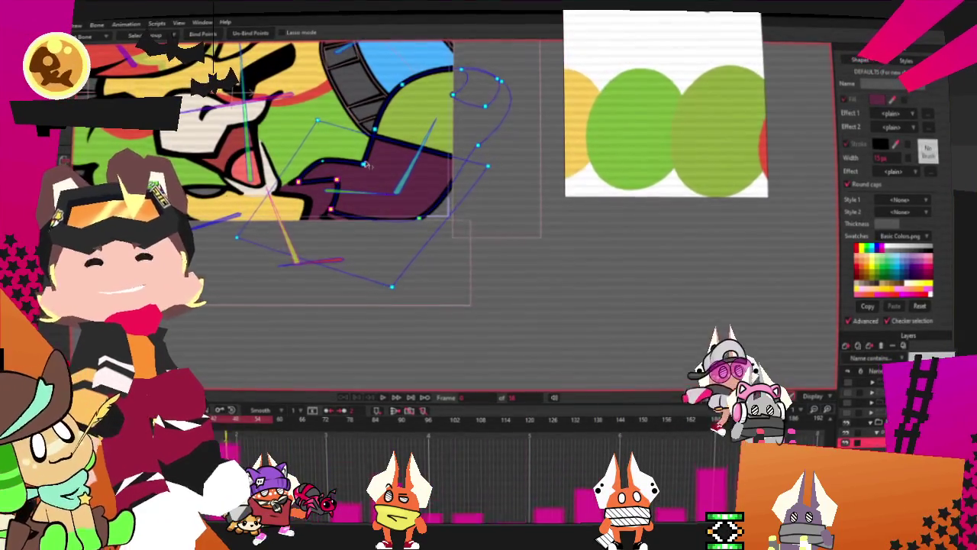
scroll(366, 165, up, 1)
scroll(366, 165, up, 1)
scroll(367, 165, up, 2)
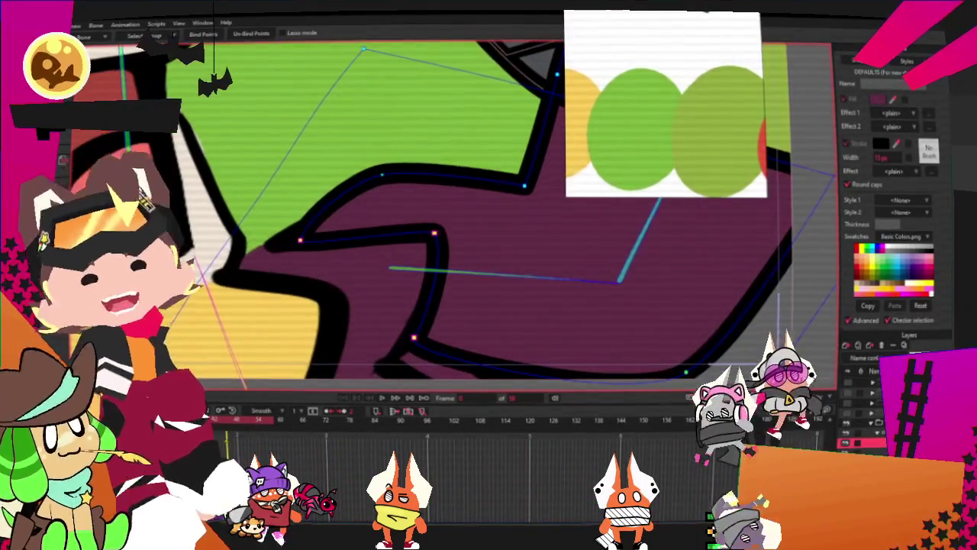
Frame the green hand so its outline points show next to the reference image.
key(t)
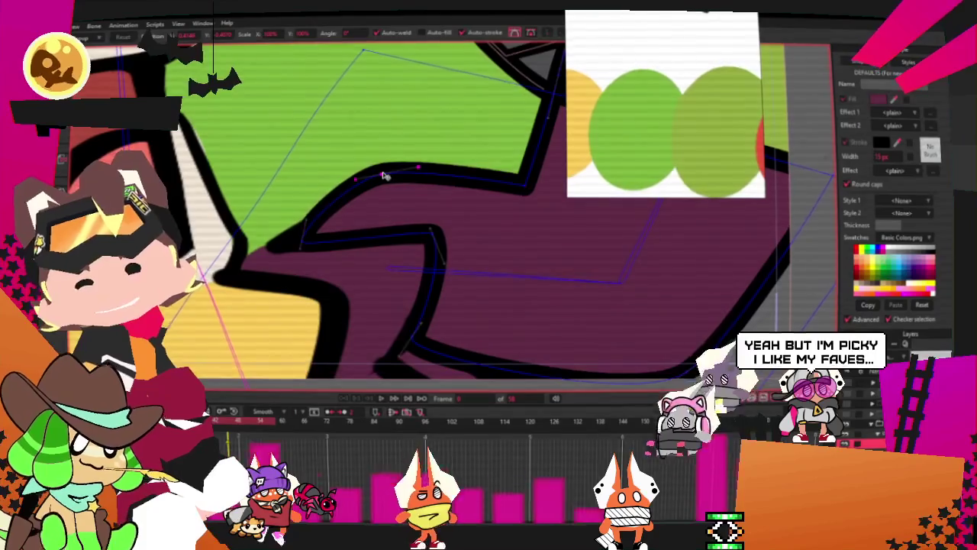
scroll(340, 184, down, 1)
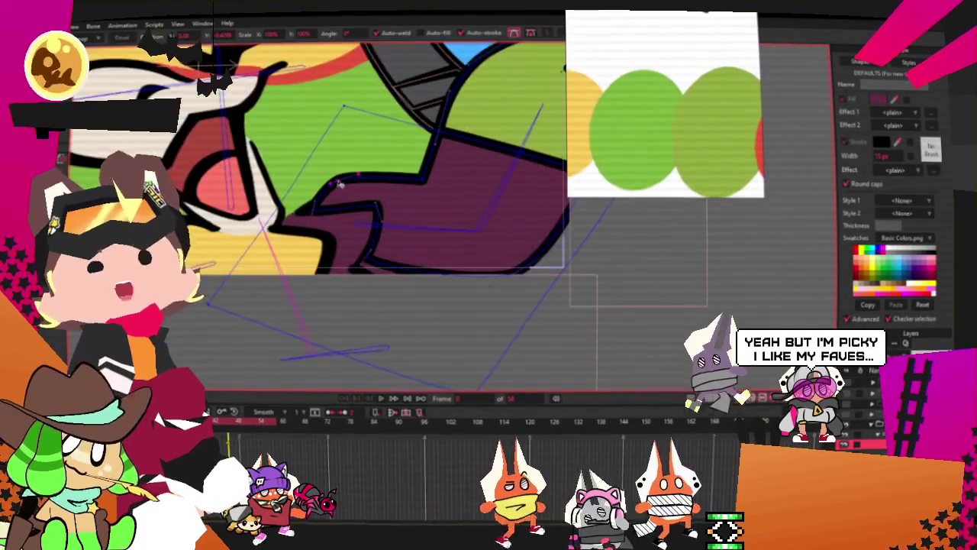
scroll(341, 184, down, 1)
scroll(341, 184, down, 1)
scroll(364, 185, up, 1)
scroll(364, 185, up, 1)
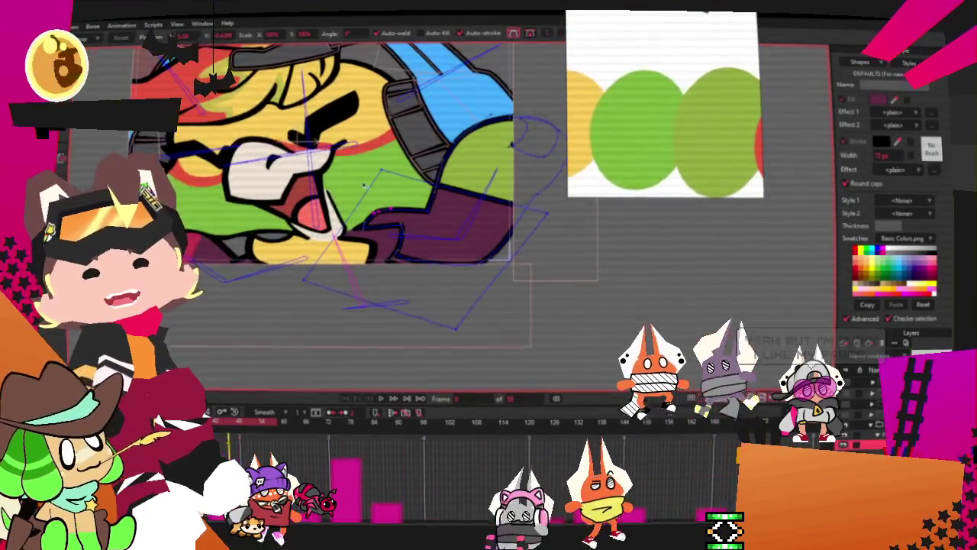
scroll(364, 186, up, 1)
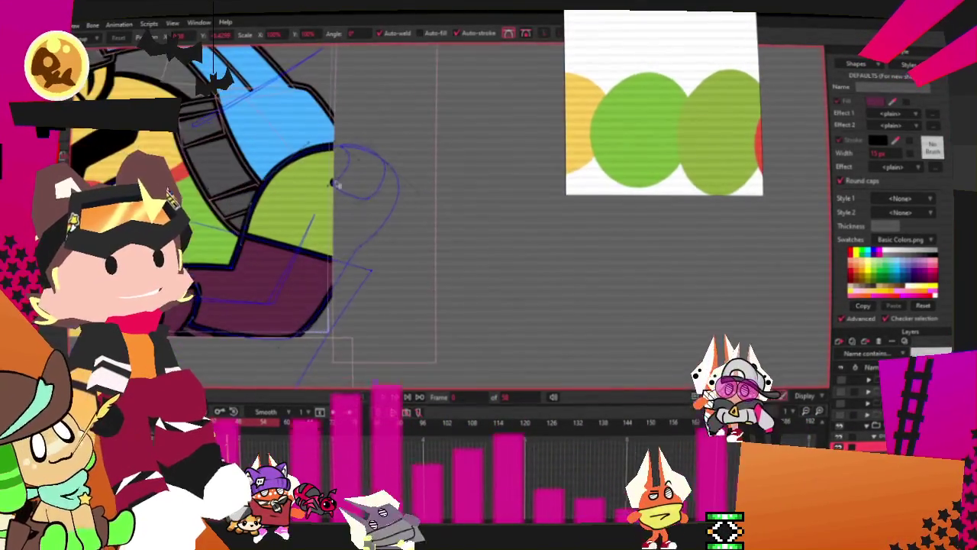
key(a)
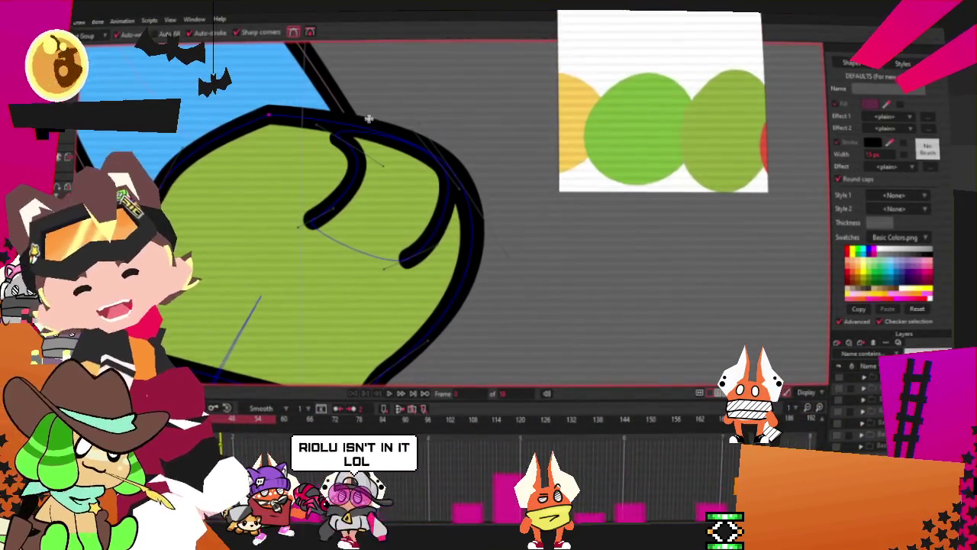
Drag the green hand's upper outline down to deepen the curled finger's bend.
mouse_move(339, 123)
mouse_down()
mouse_move(339, 150)
mouse_move(424, 116)
mouse_up()
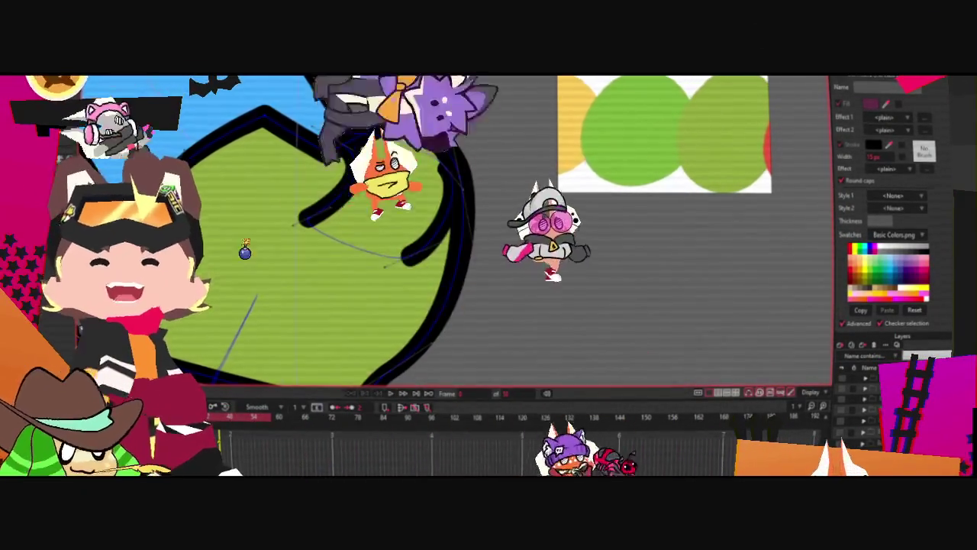
scroll(359, 180, up, 2)
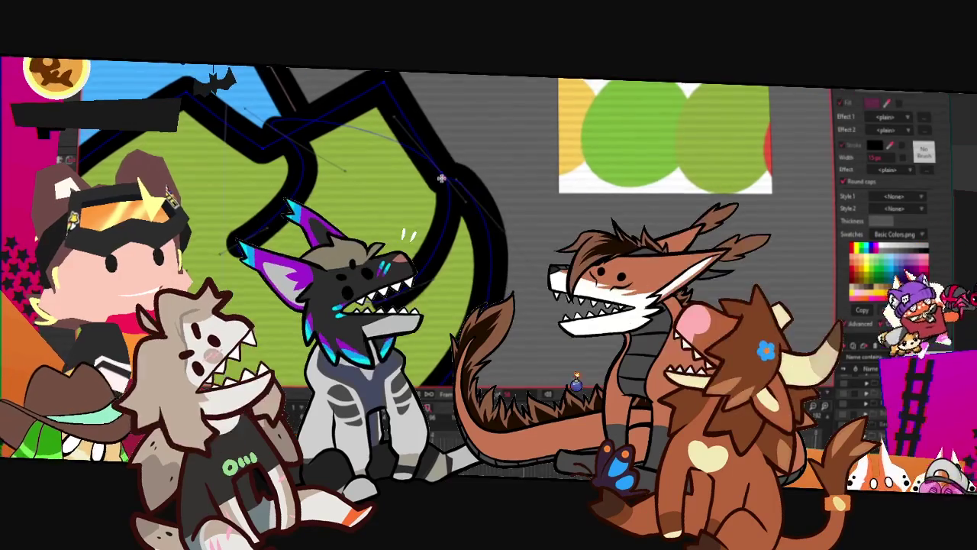
scroll(371, 138, down, 1)
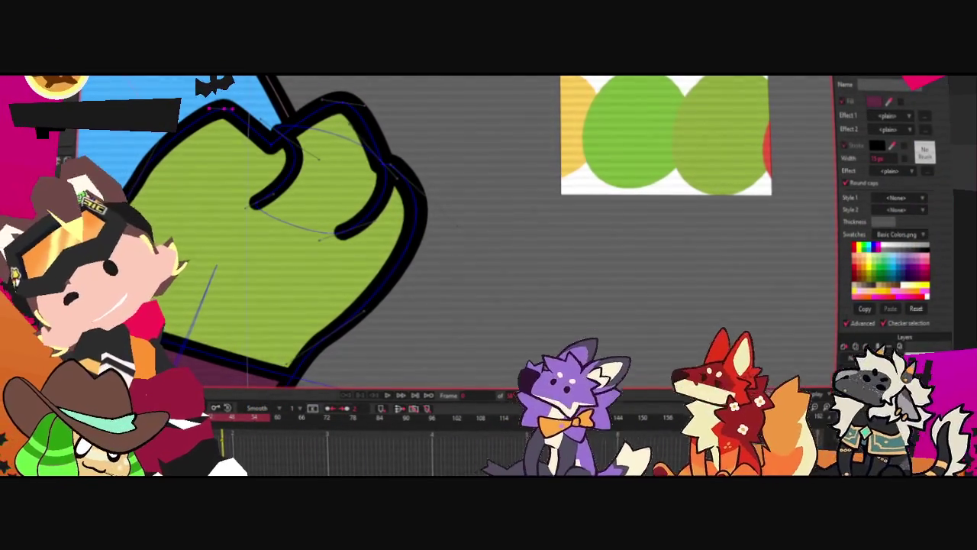
scroll(213, 97, up, 1)
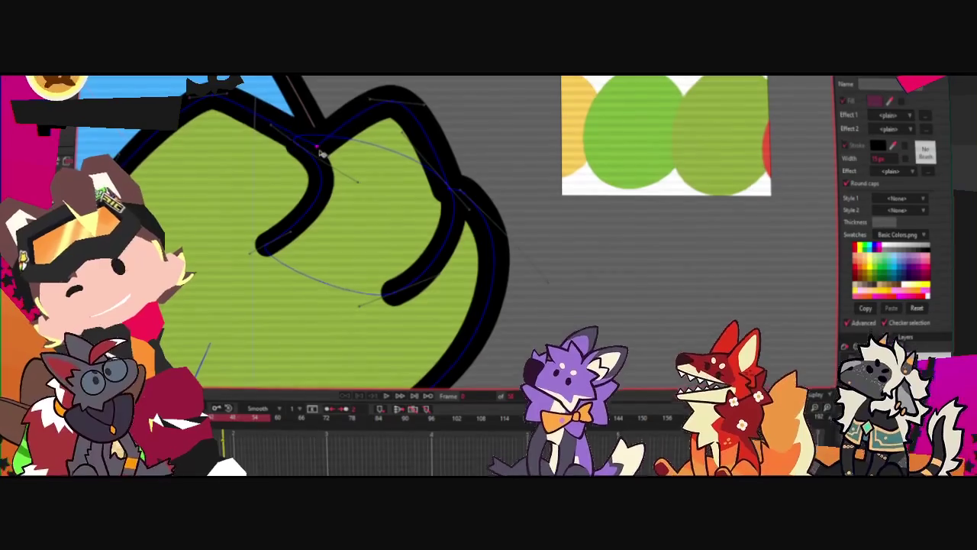
scroll(281, 118, down, 1)
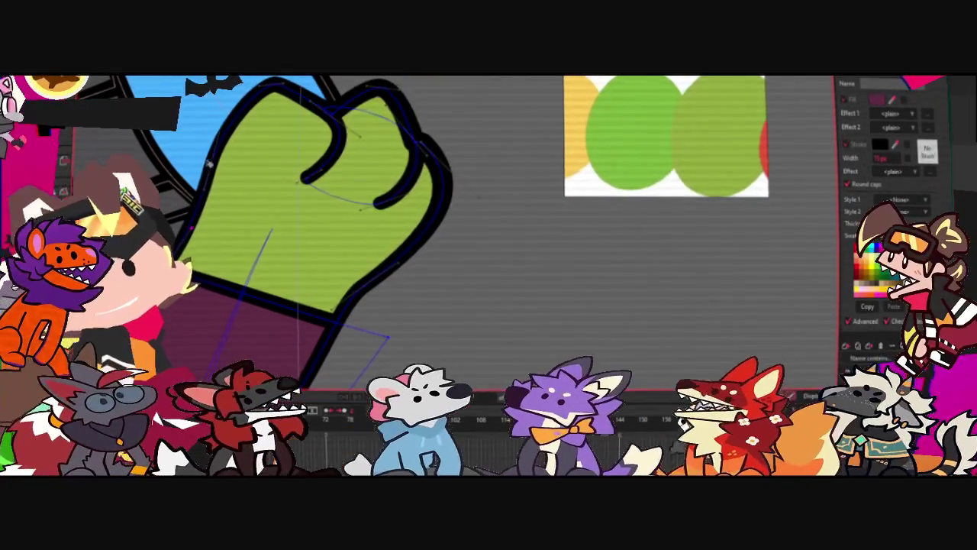
scroll(300, 106, up, 2)
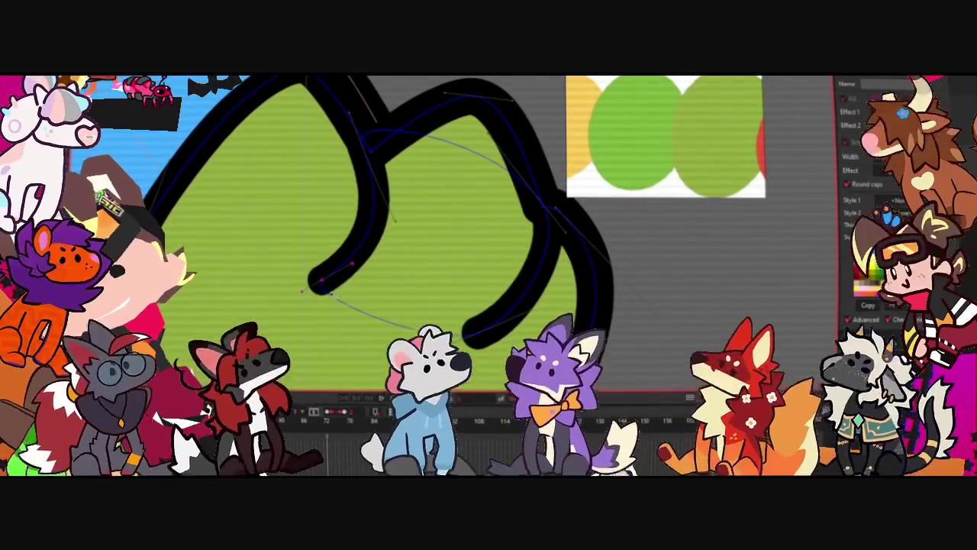
scroll(354, 267, down, 2)
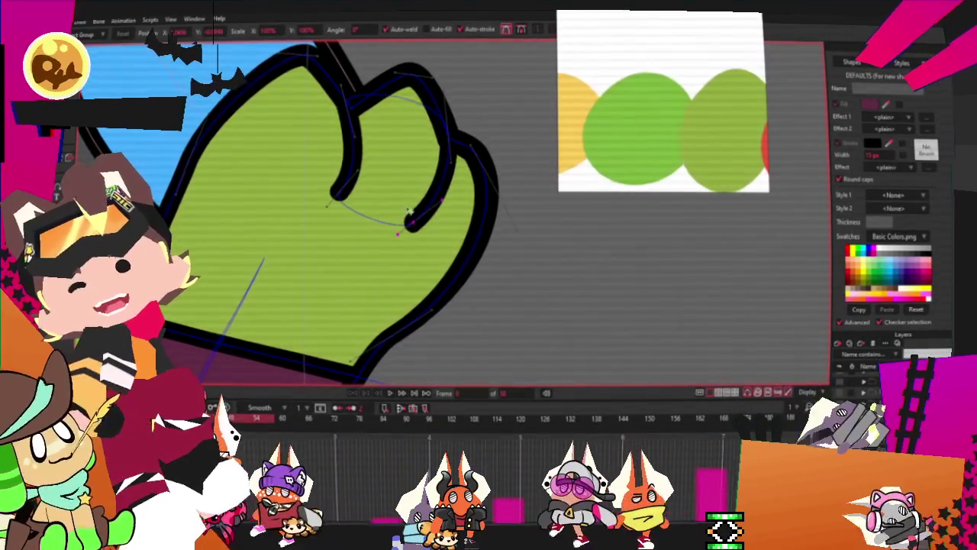
scroll(414, 223, down, 2)
scroll(258, 252, up, 1)
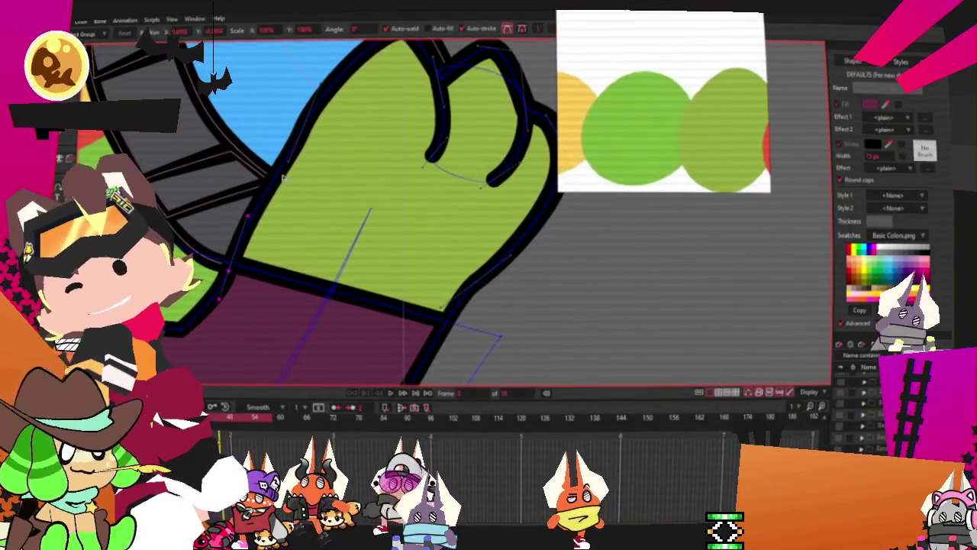
scroll(327, 86, down, 2)
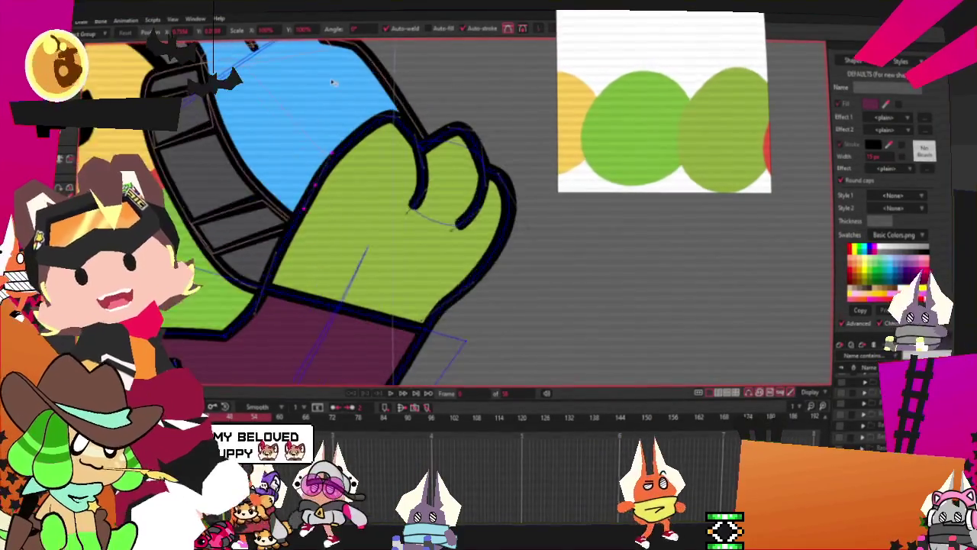
scroll(371, 185, up, 2)
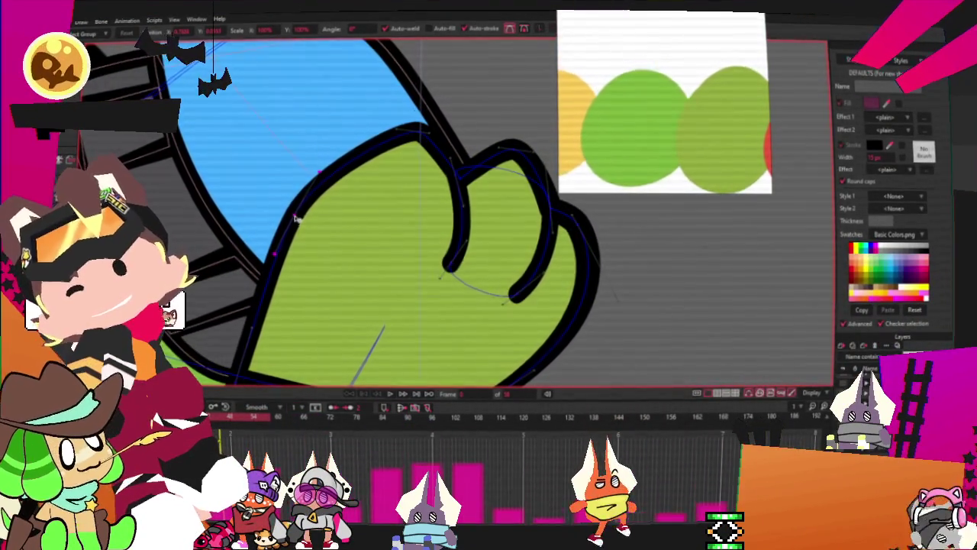
scroll(297, 219, down, 2)
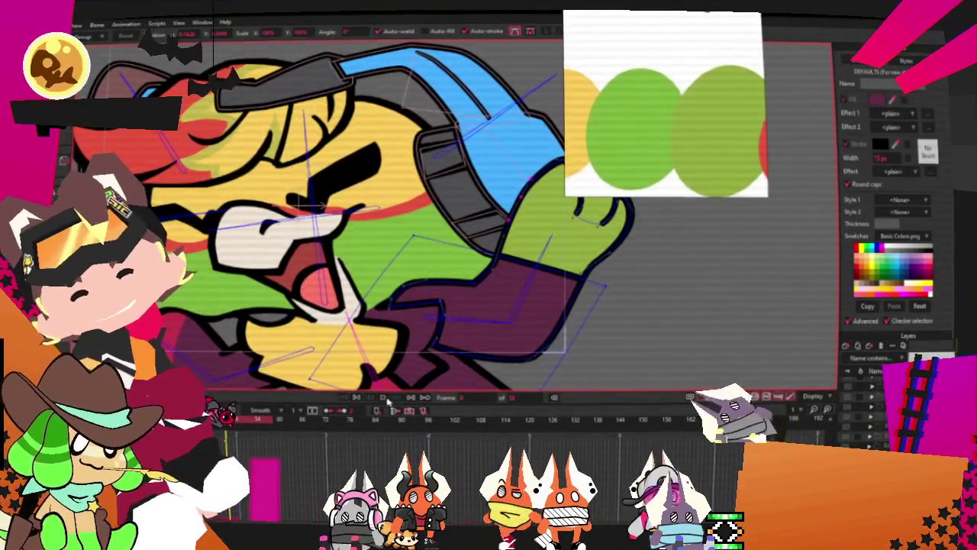
Preview the animation, then pull the purple sleeve's lower outline up toward the hand.
click(386, 398)
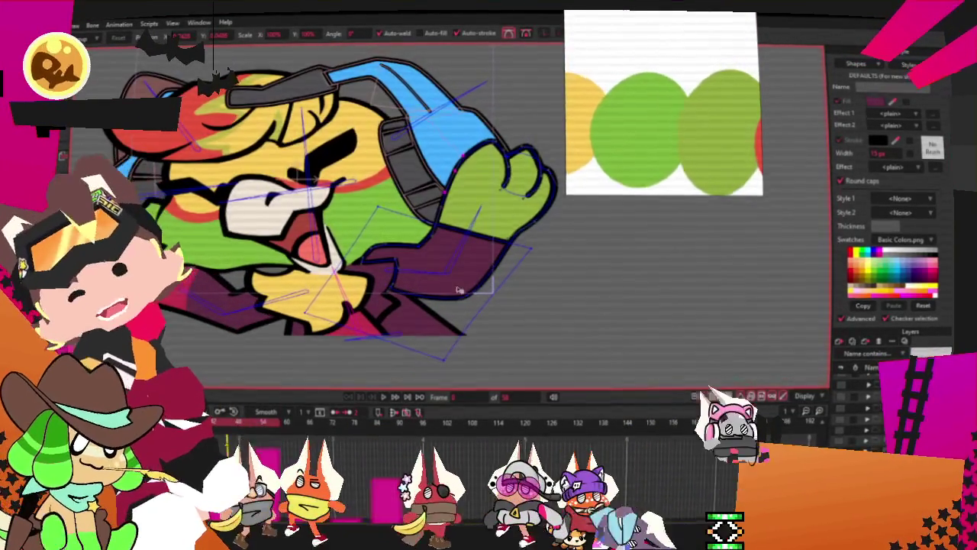
scroll(459, 290, up, 3)
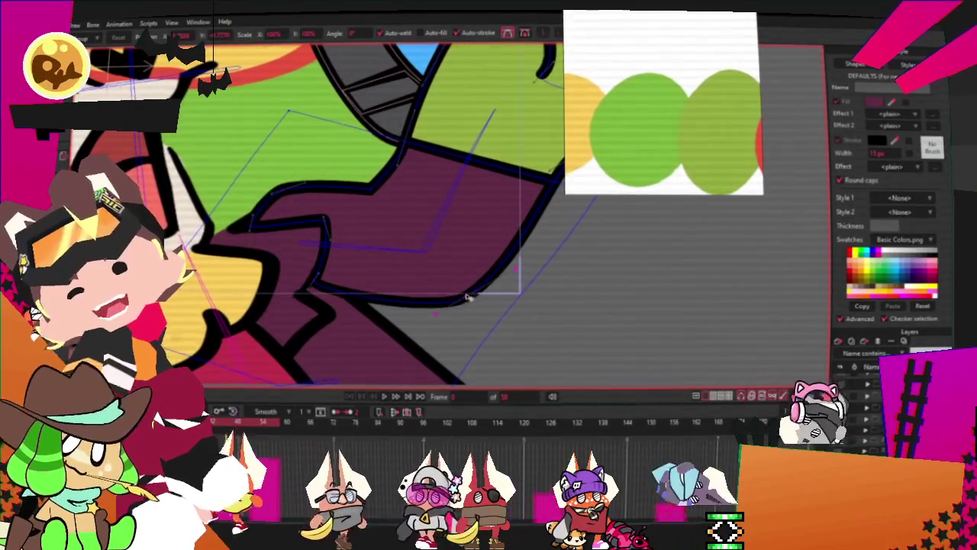
drag(469, 300, 462, 277)
scroll(375, 233, down, 2)
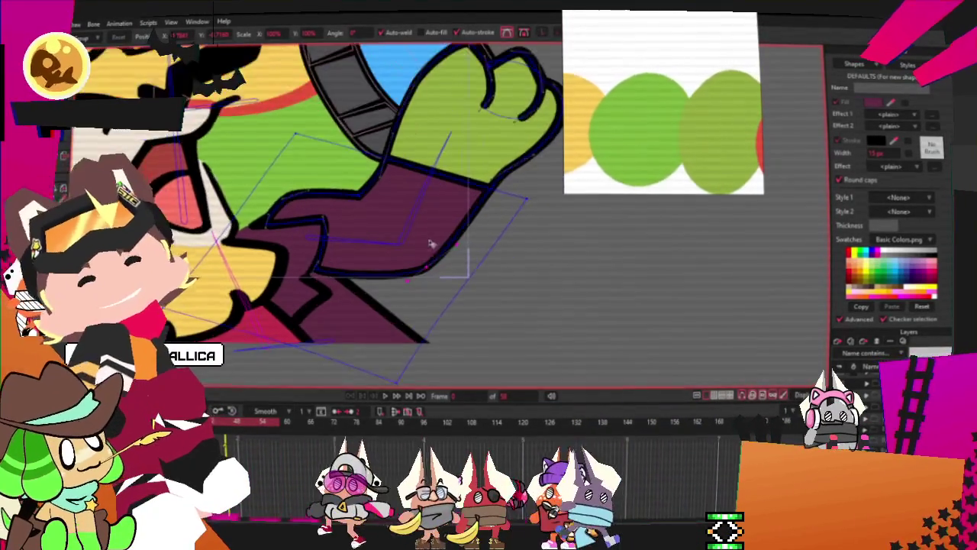
scroll(353, 157, up, 2)
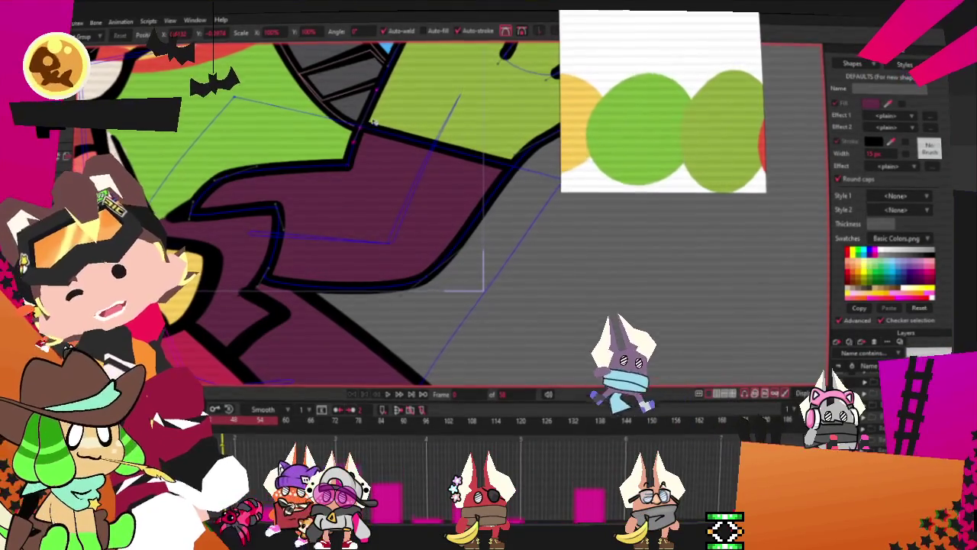
scroll(318, 72, down, 1)
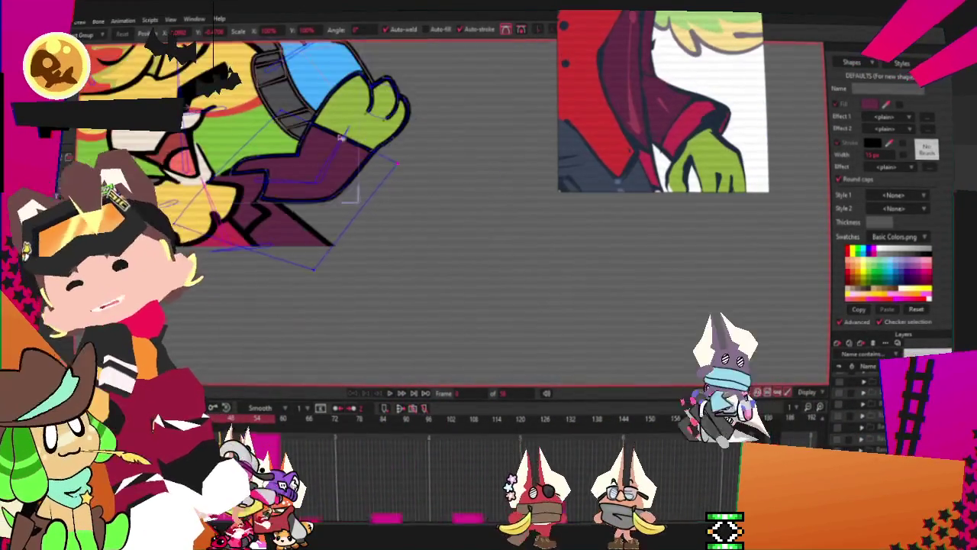
Draw a rectangle over the purple sleeve near the wrist.
scroll(305, 158, up, 2)
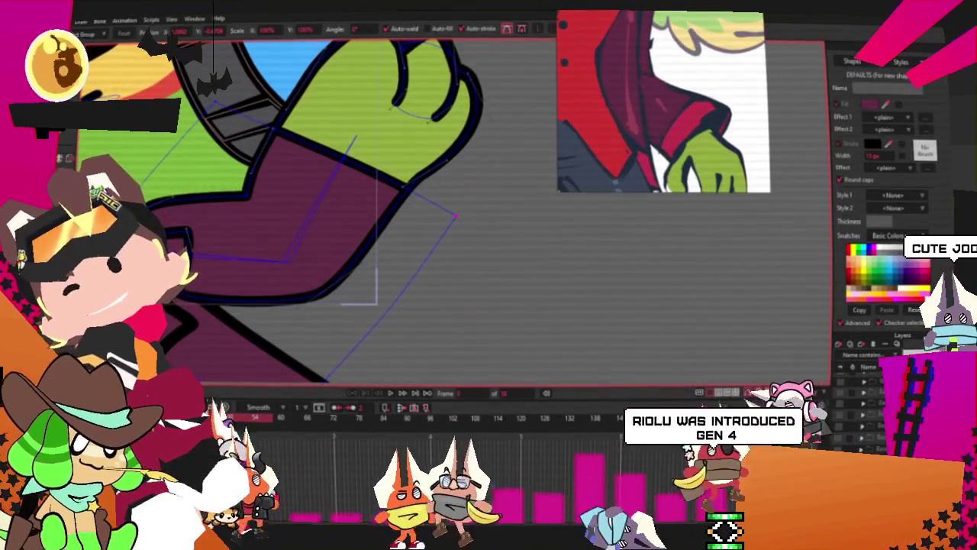
key(r)
scroll(249, 135, up, 1)
drag(233, 142, 413, 250)
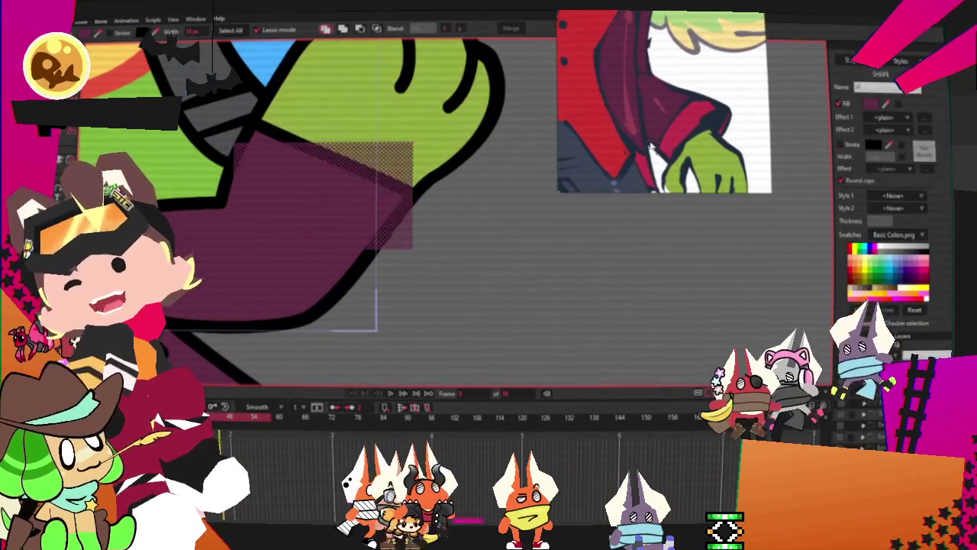
Fill the rectangle pinkish red, change its stacking order, and deselect it.
key(q)
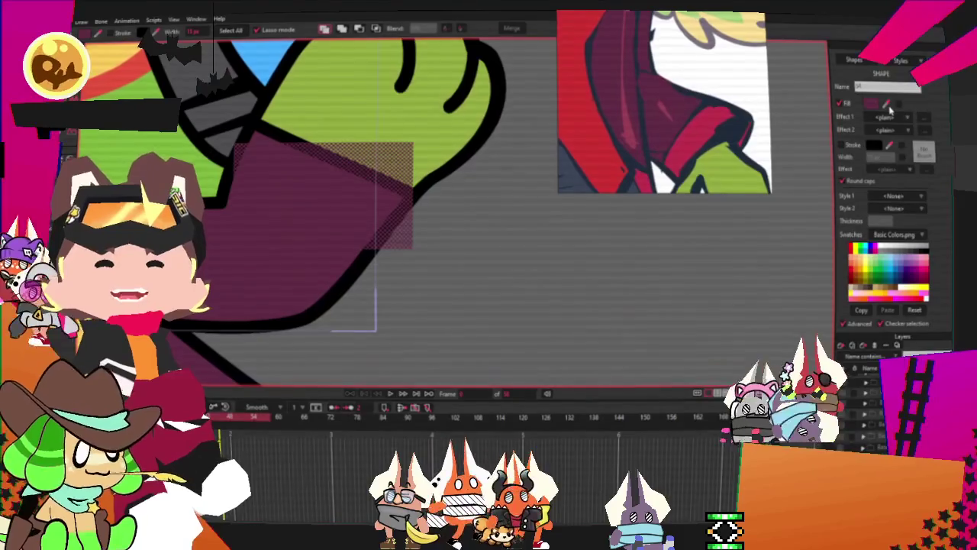
click(692, 135)
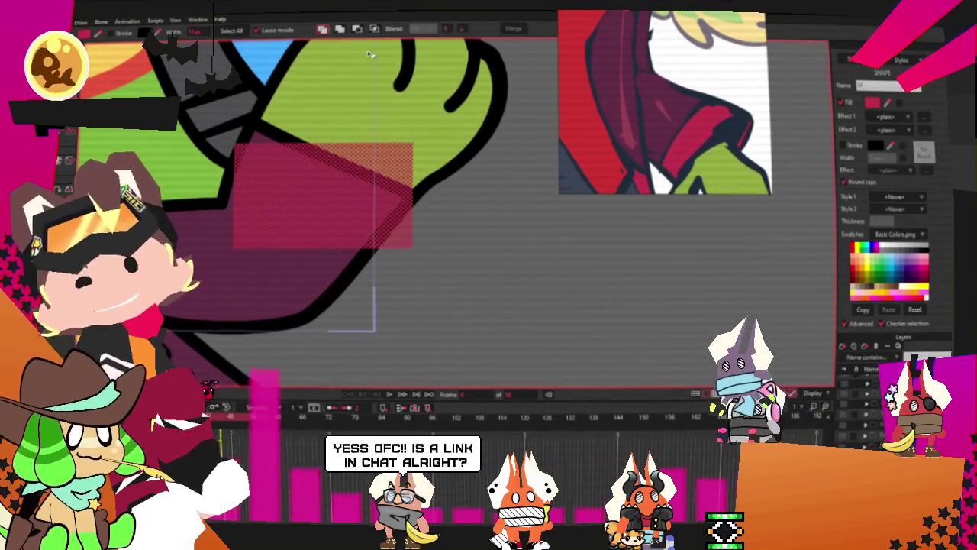
click(369, 28)
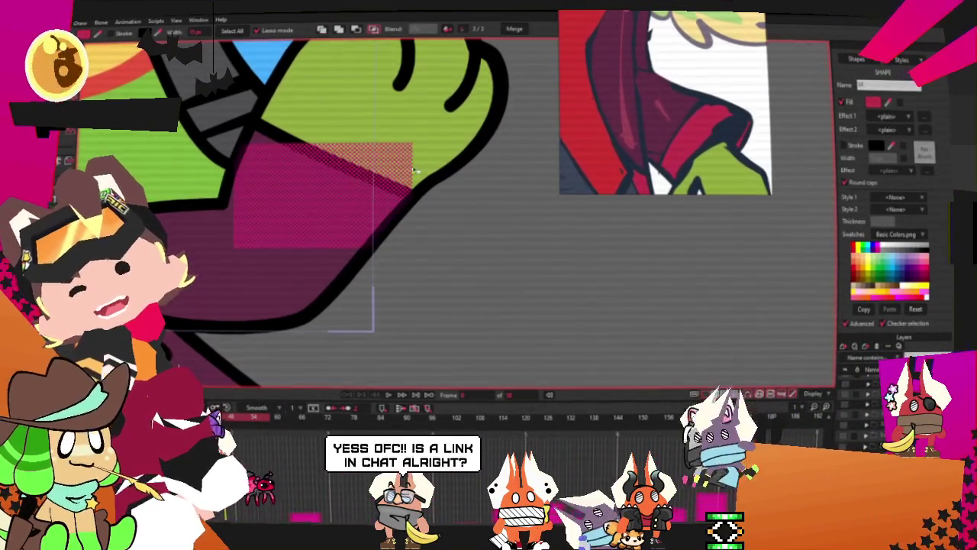
click(495, 226)
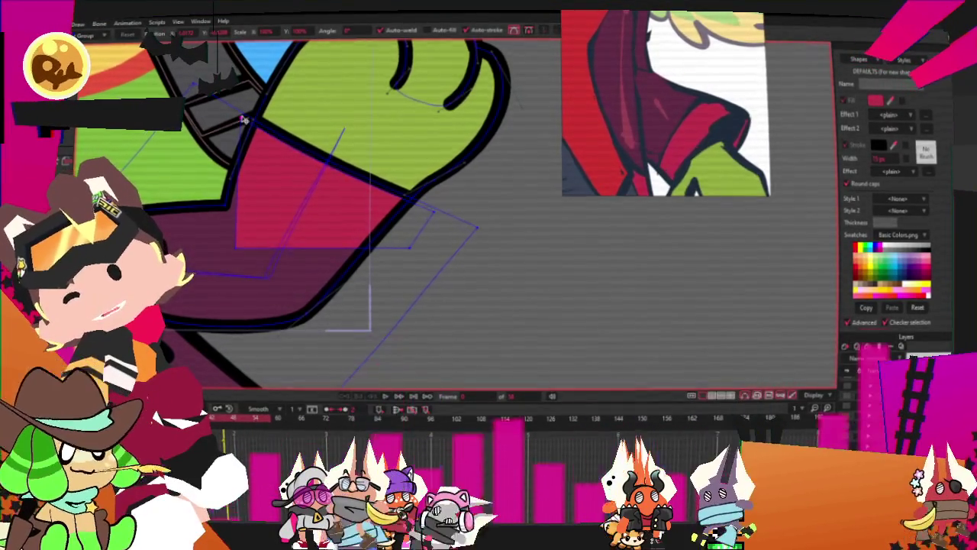
Slant the red patch's lower edge diagonally, then preview the animation.
drag(246, 254, 239, 175)
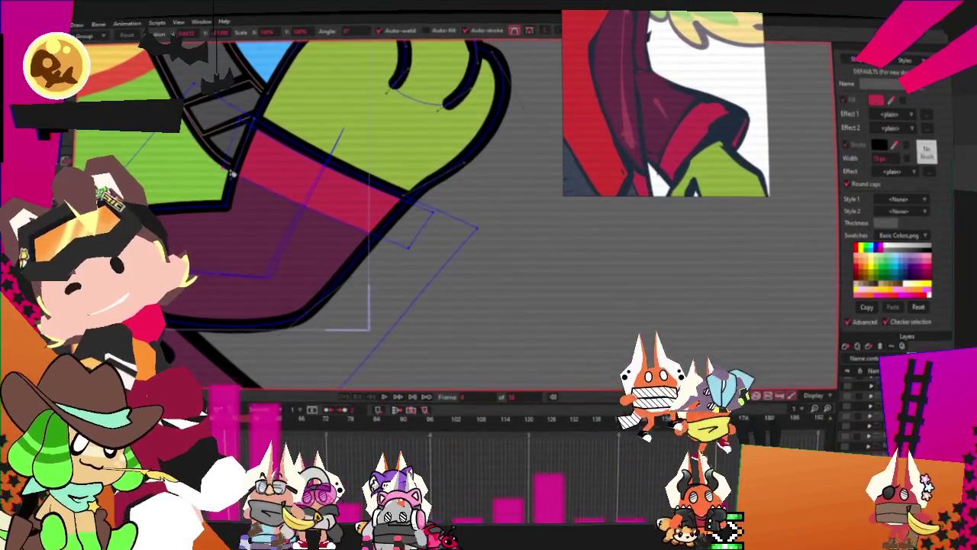
drag(369, 247, 384, 284)
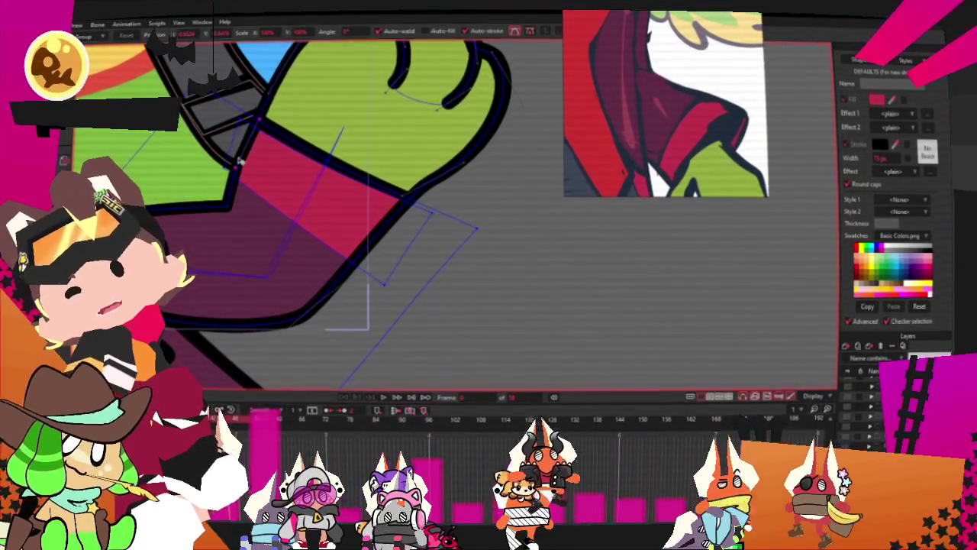
scroll(237, 162, up, 2)
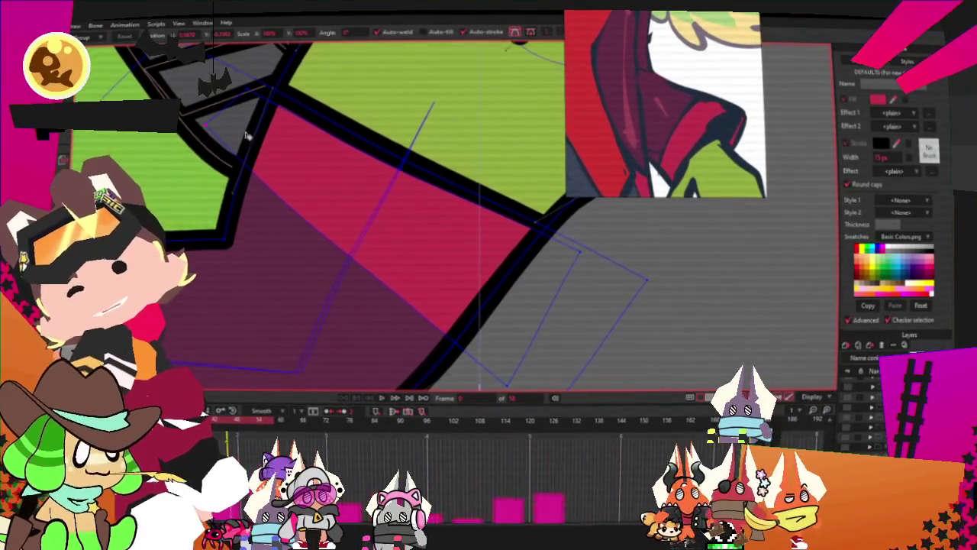
scroll(246, 136, down, 5)
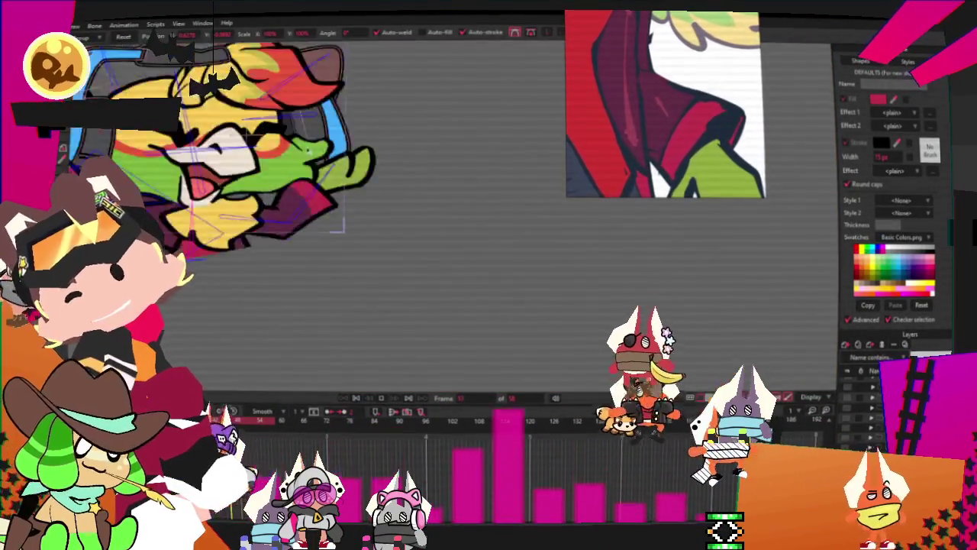
scroll(260, 152, up, 4)
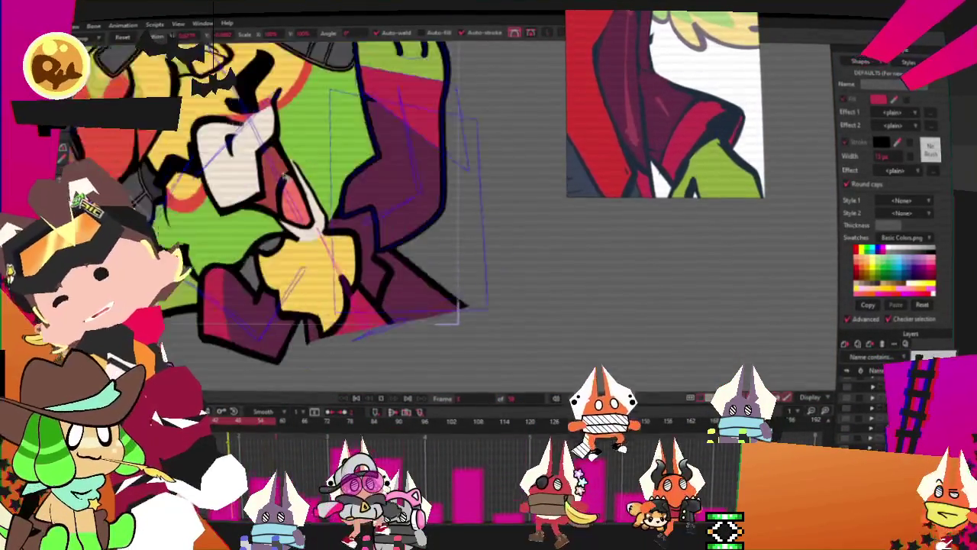
key(space)
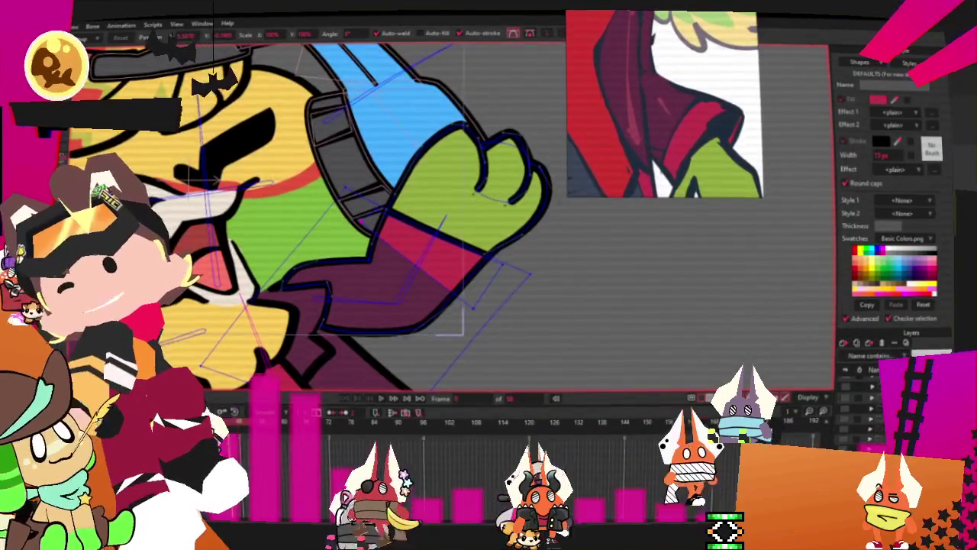
key(g)
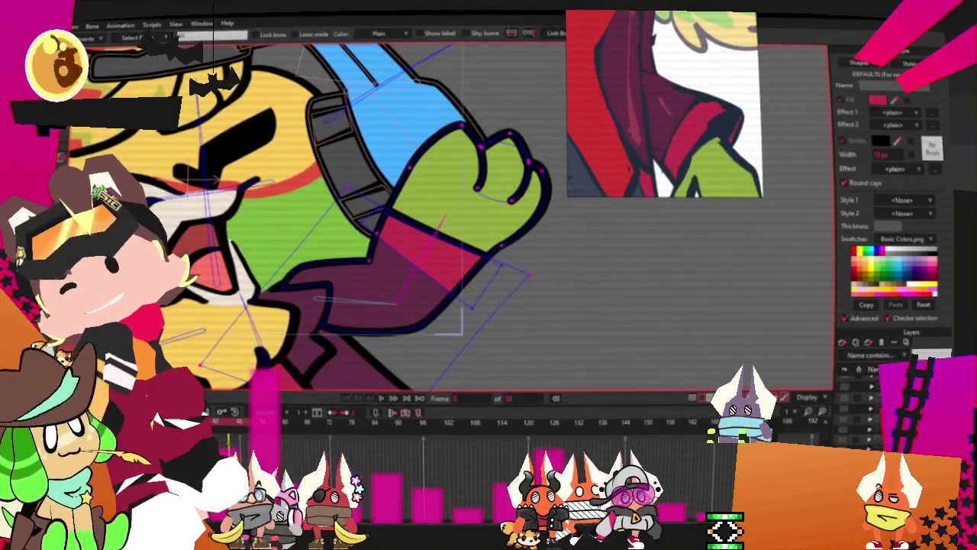
scroll(410, 263, up, 2)
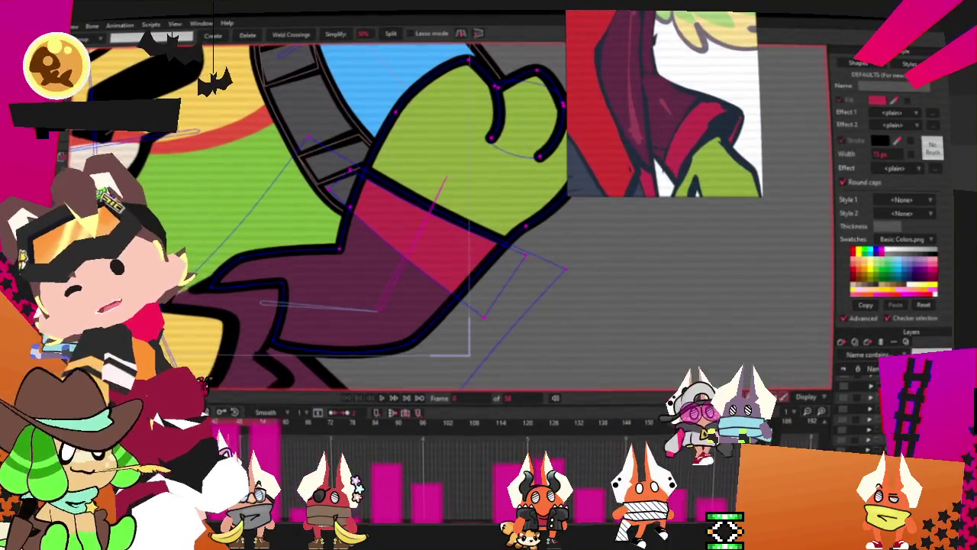
key(i)
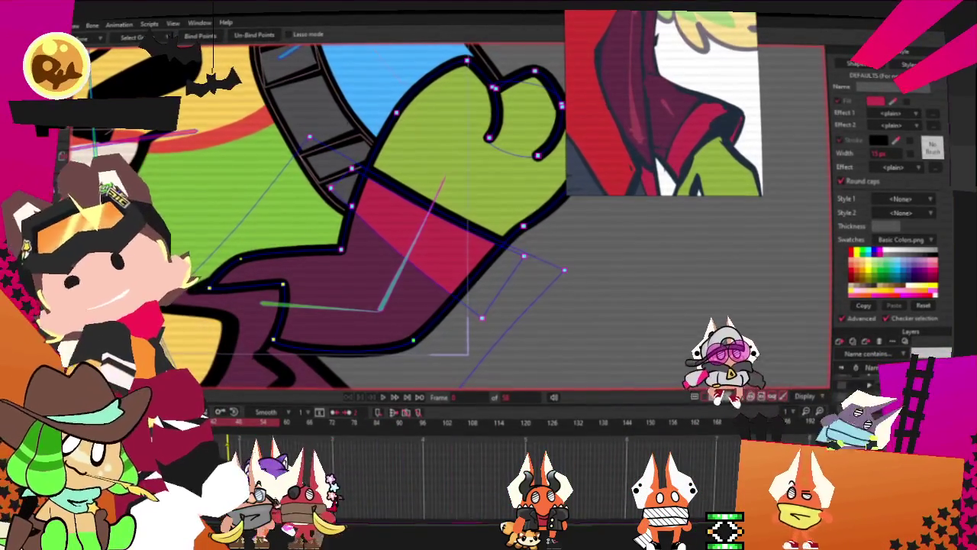
key(g)
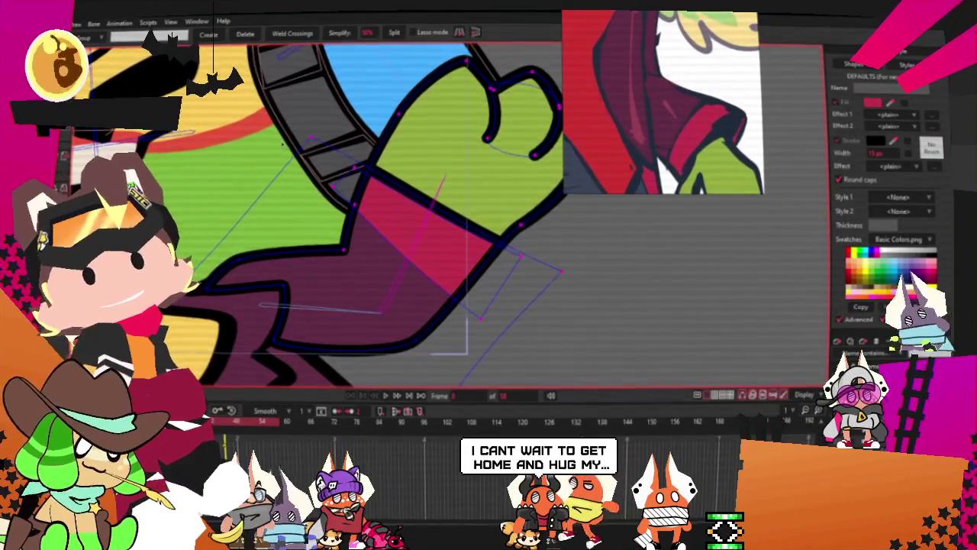
drag(485, 214, 439, 203)
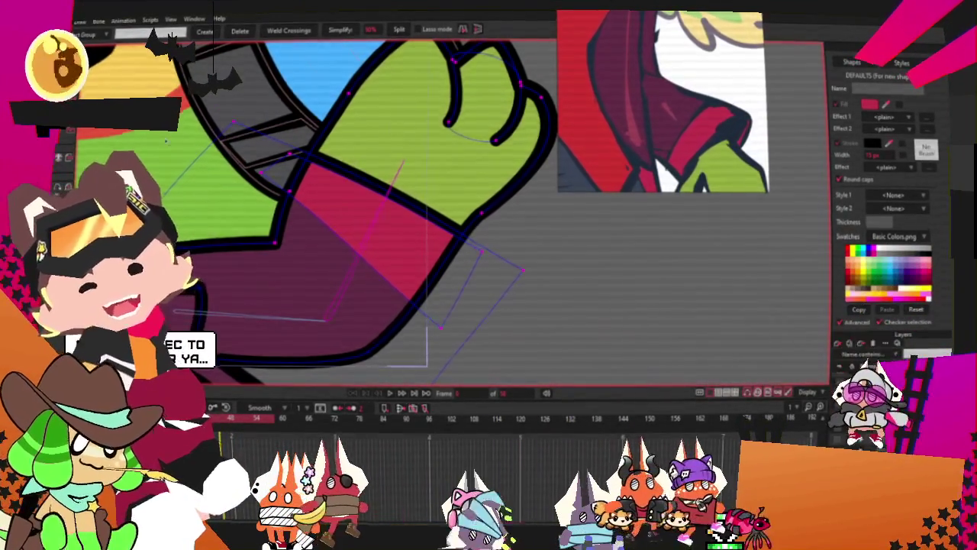
scroll(176, 46, down, 1)
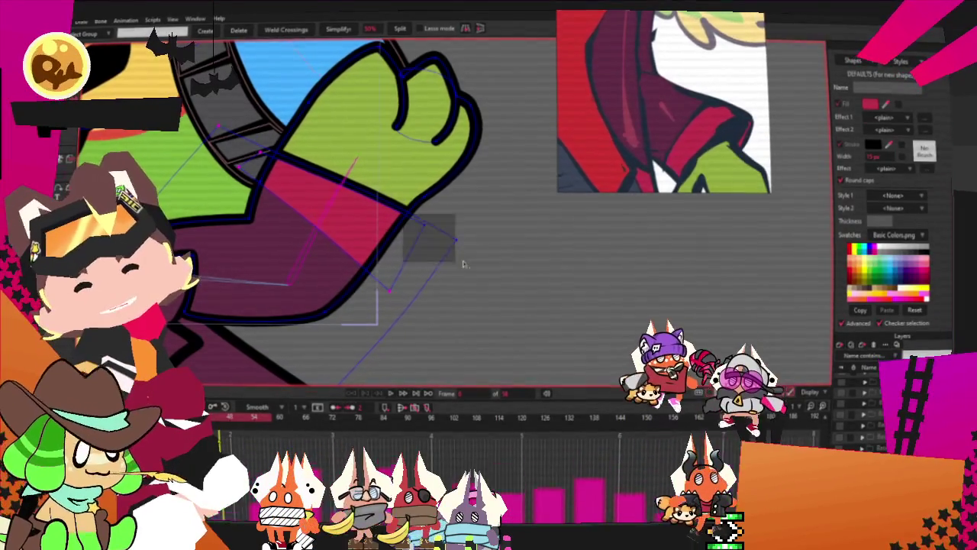
key(t)
scroll(407, 224, up, 2)
scroll(406, 224, up, 1)
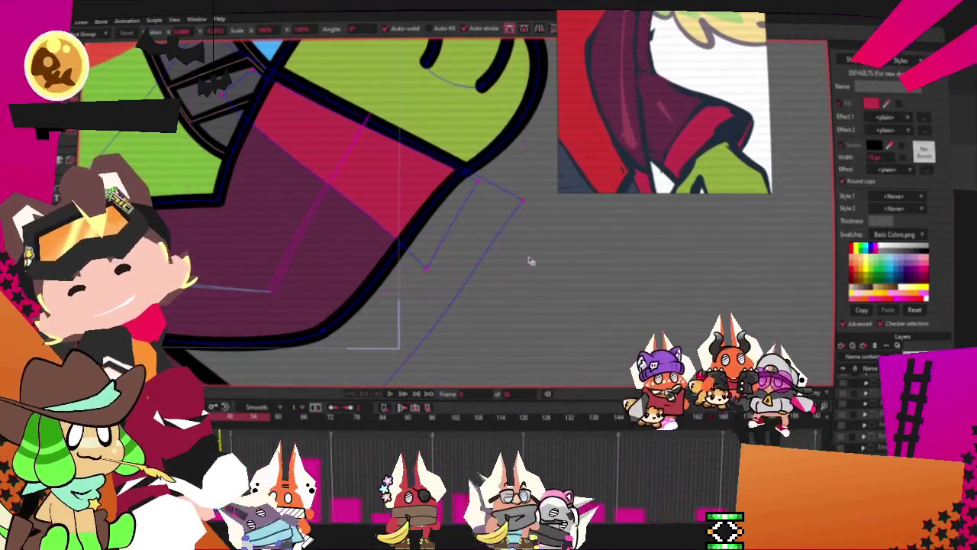
scroll(491, 263, down, 2)
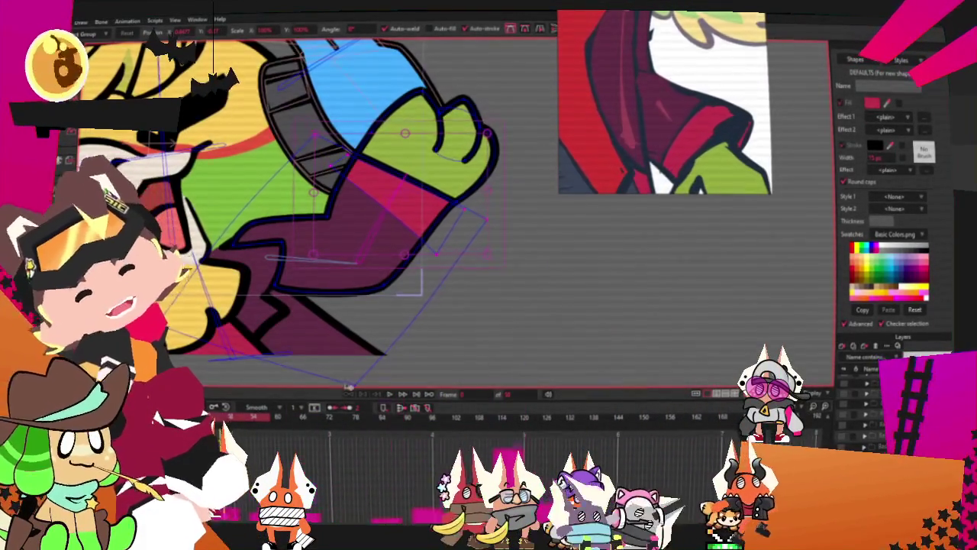
click(391, 396)
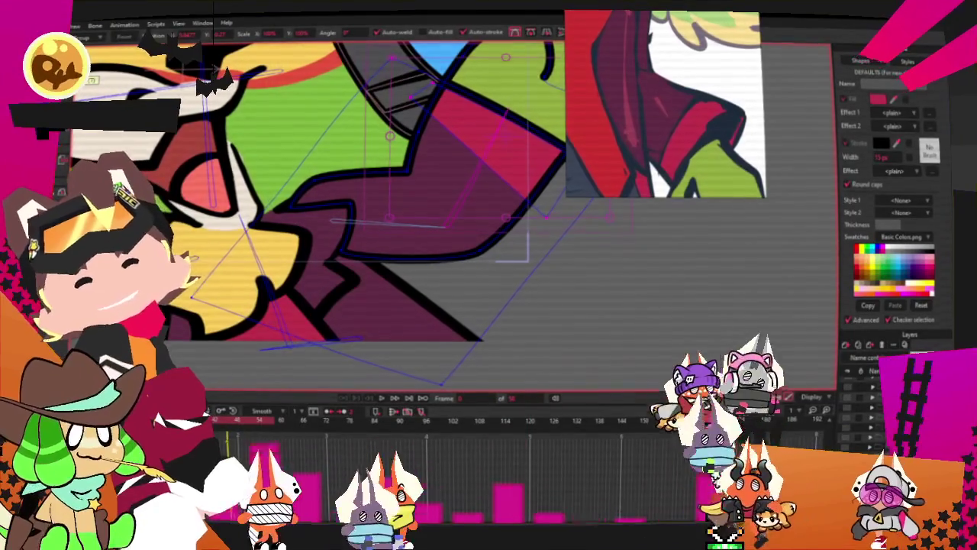
click(412, 173)
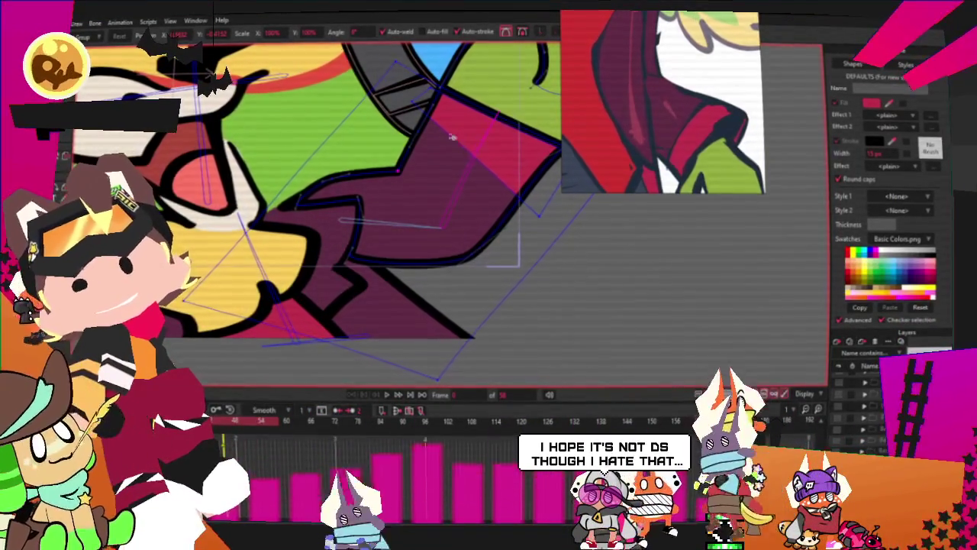
scroll(563, 88, down, 5)
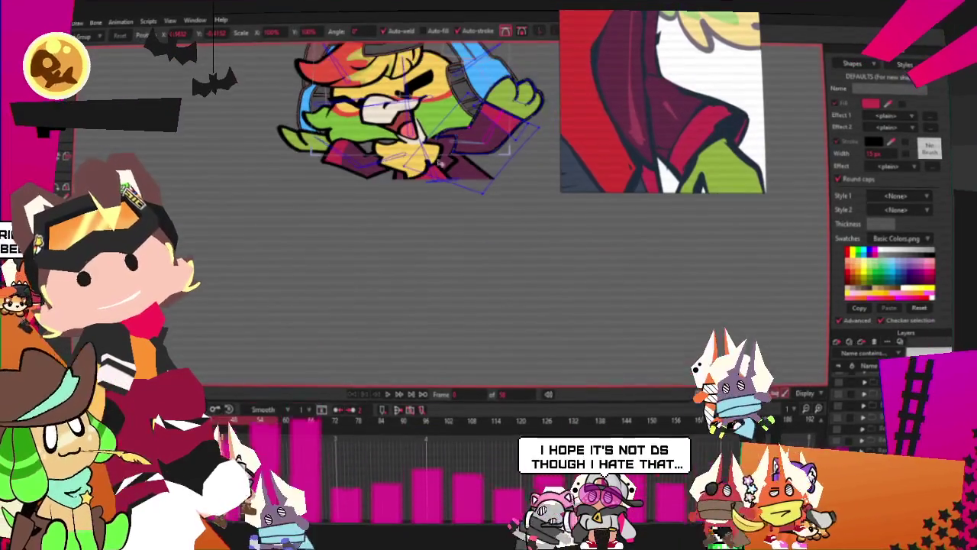
scroll(326, 248, up, 5)
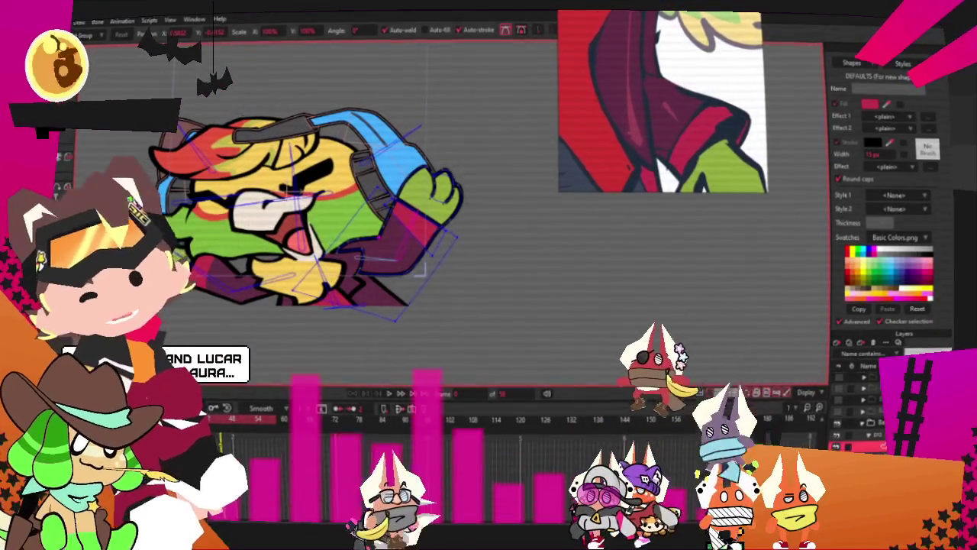
click(208, 191)
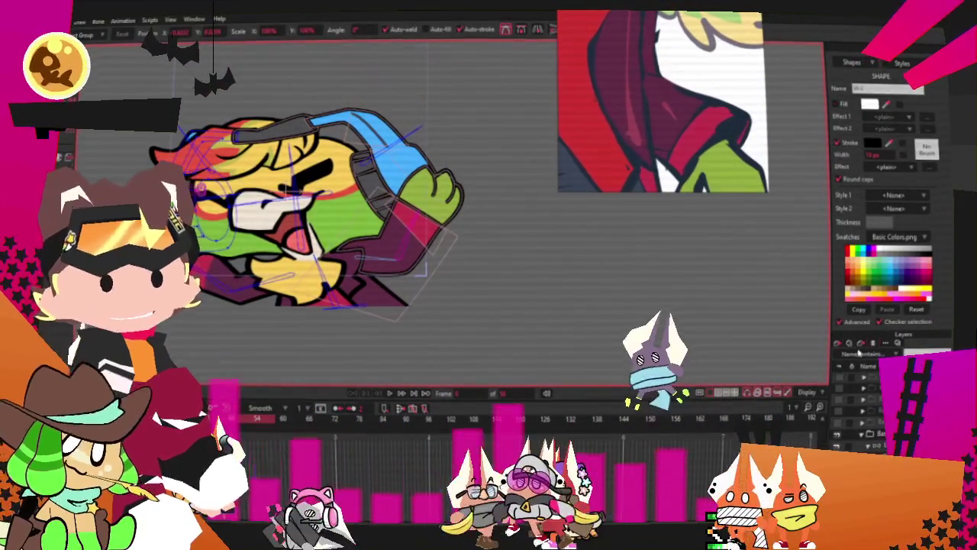
scroll(607, 281, down, 3)
scroll(486, 263, up, 2)
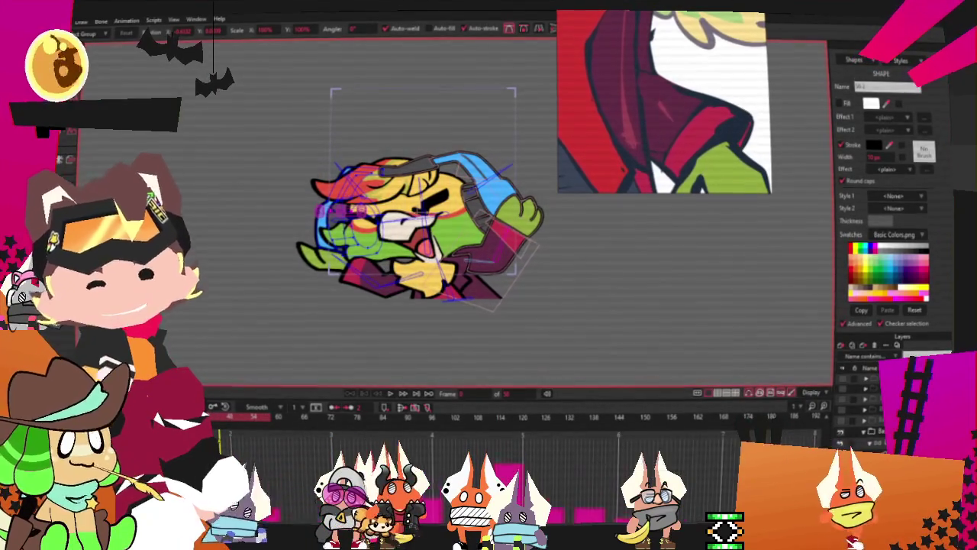
click(389, 394)
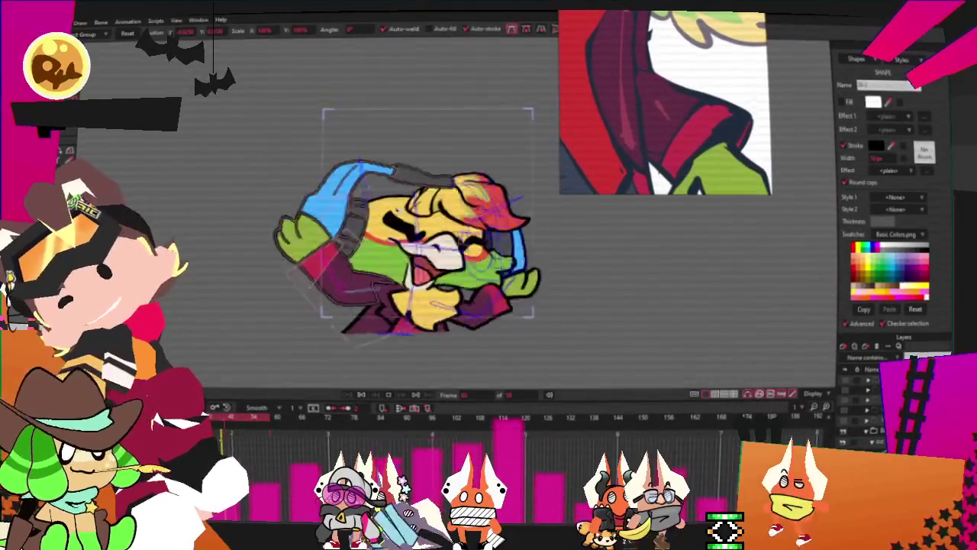
click(360, 395)
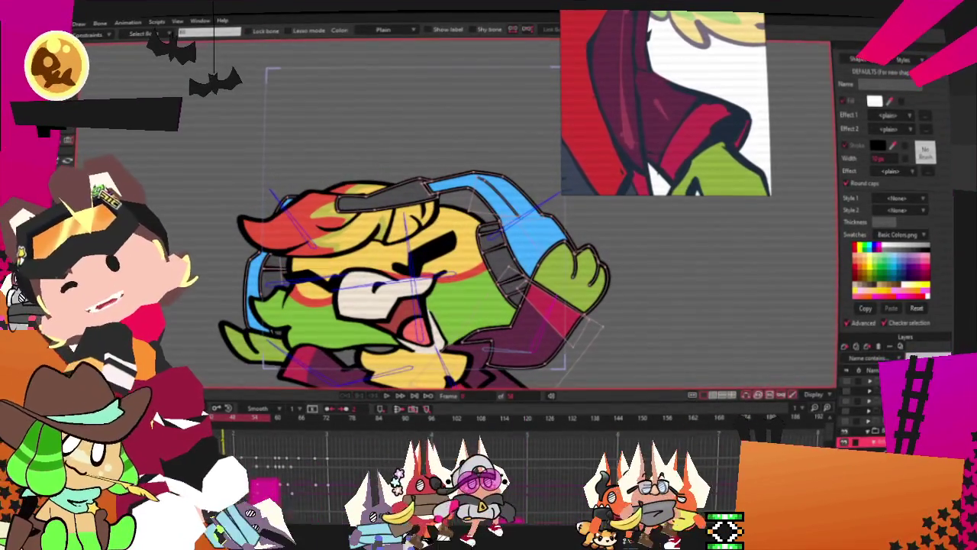
scroll(412, 275, up, 2)
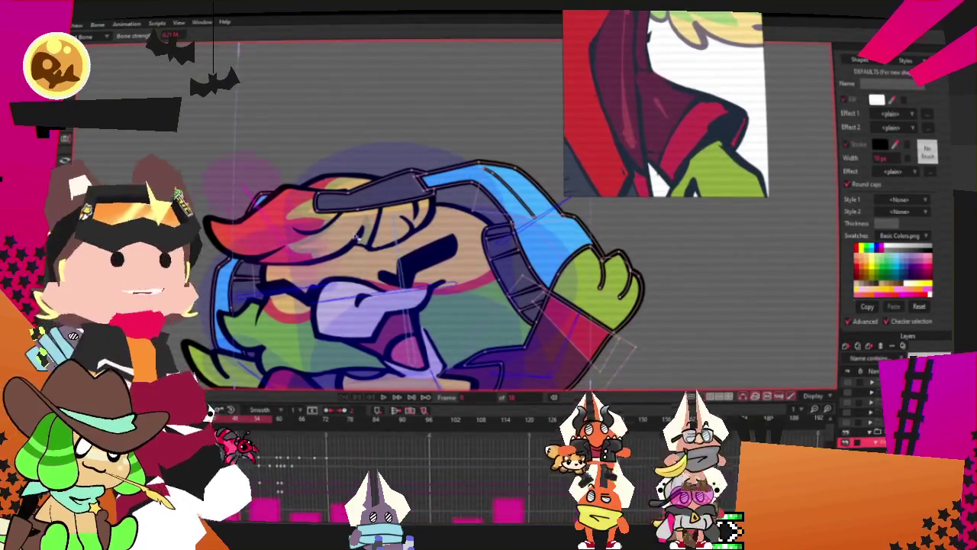
scroll(412, 252, down, 3)
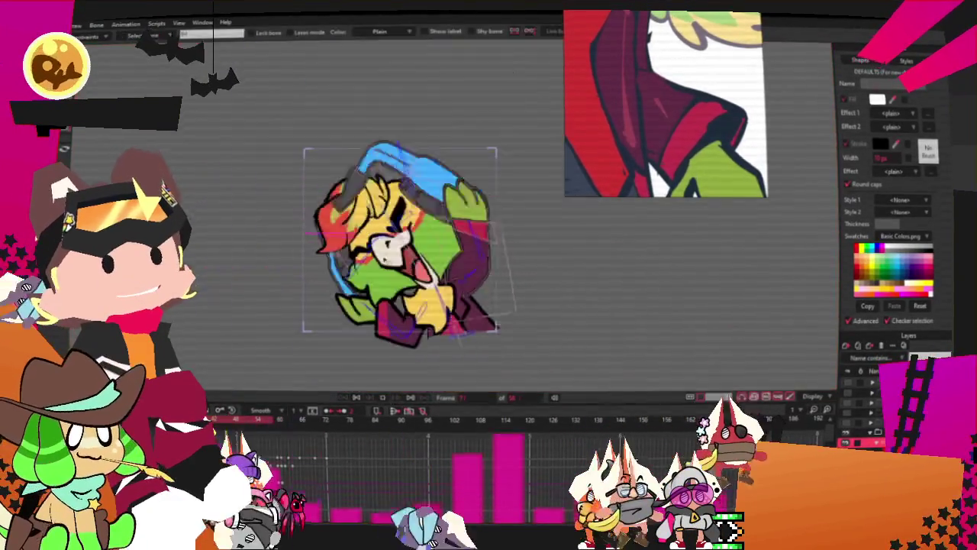
Zoom the canvas onto the character's head beside the dragon's reference sheet.
scroll(386, 260, up, 5)
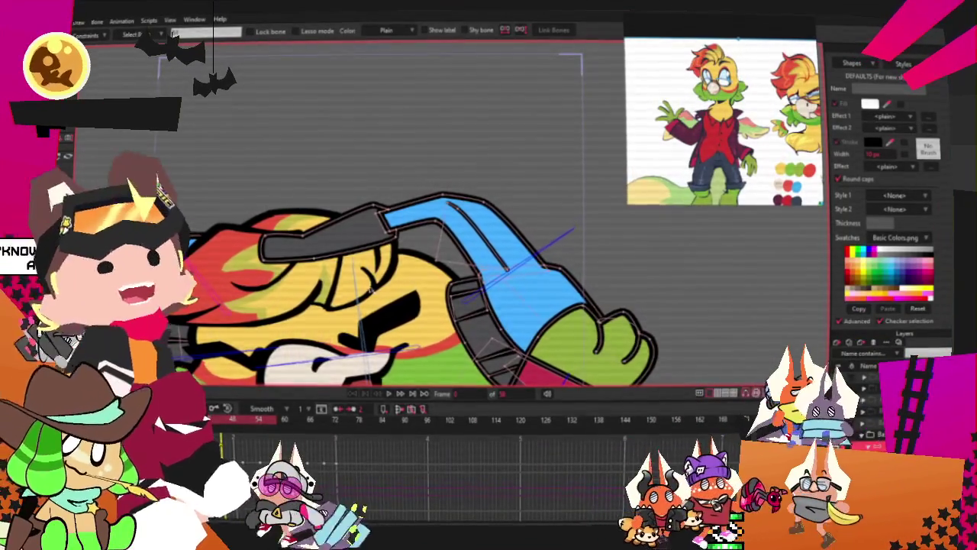
scroll(479, 314, down, 3)
scroll(478, 315, up, 2)
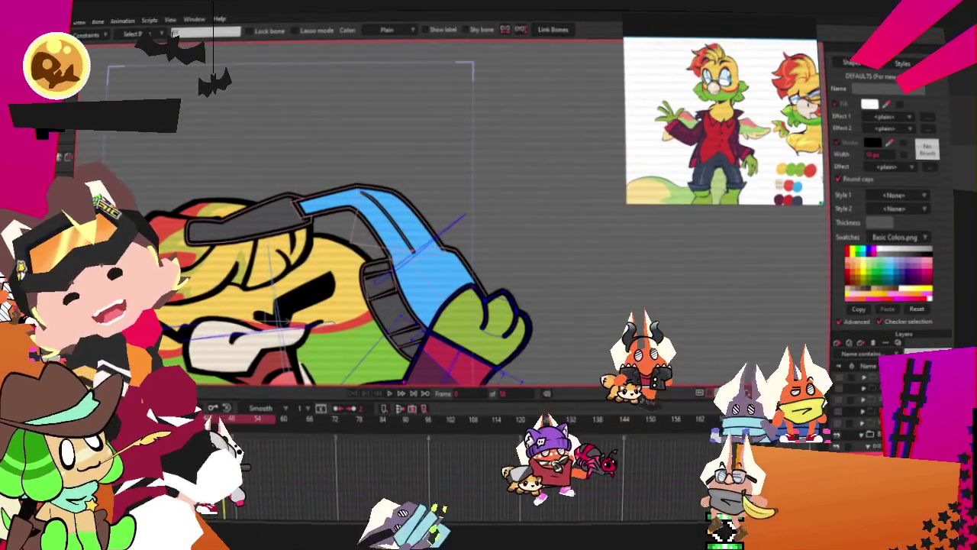
scroll(311, 264, up, 1)
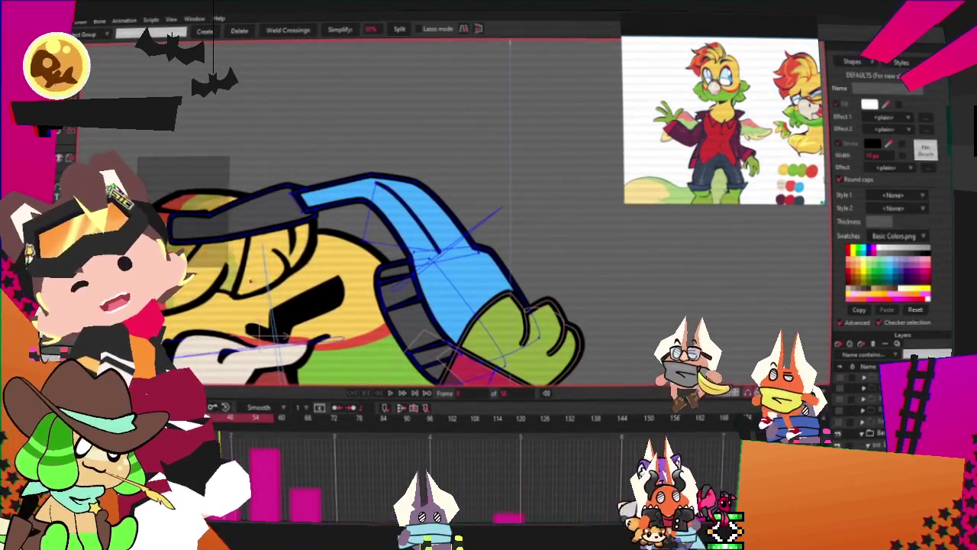
click(417, 207)
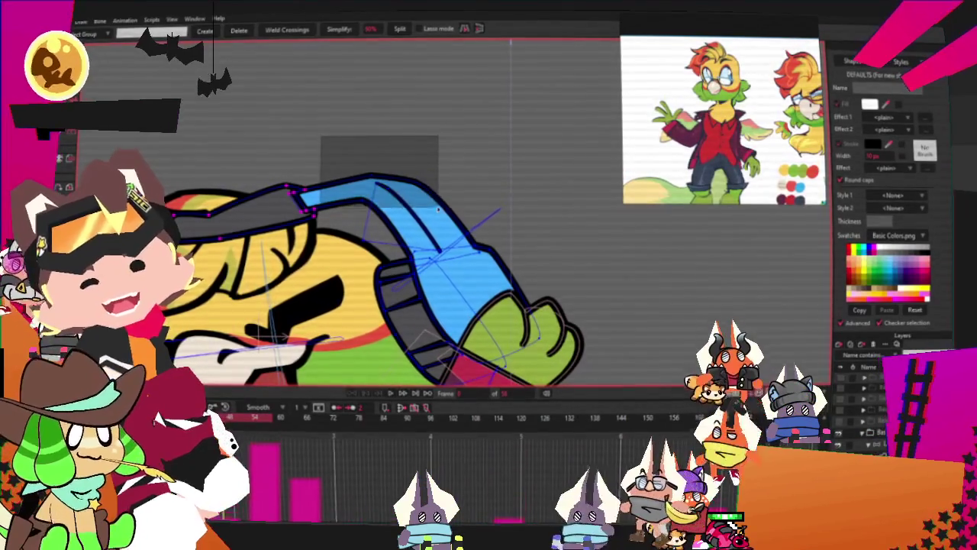
key(t)
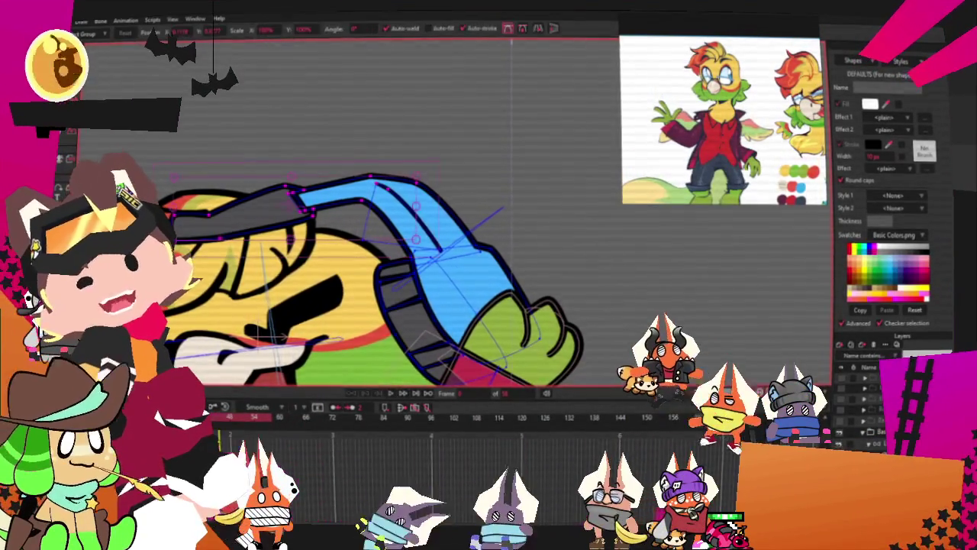
scroll(293, 189, up, 1)
scroll(293, 189, up, 1)
scroll(293, 190, up, 1)
drag(293, 189, 293, 186)
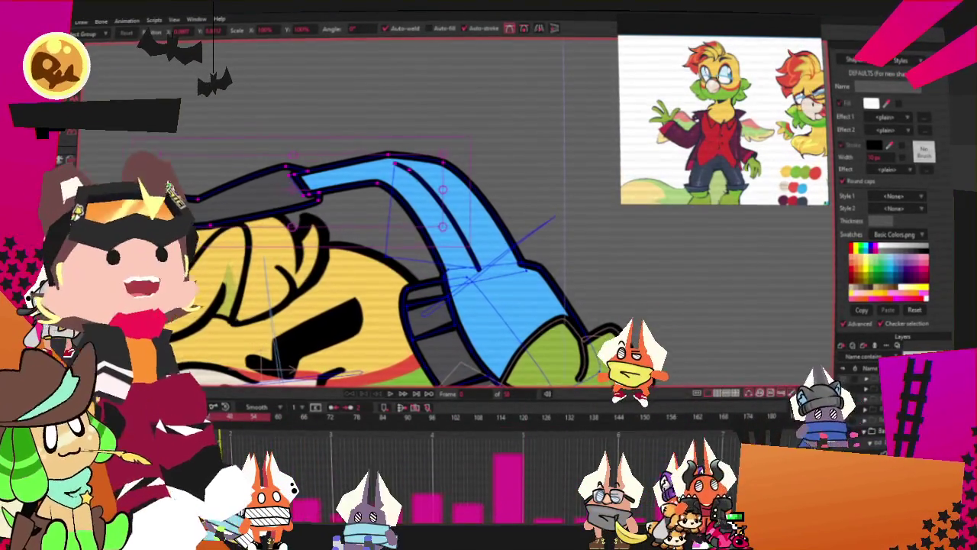
scroll(439, 296, down, 3)
scroll(400, 373, up, 2)
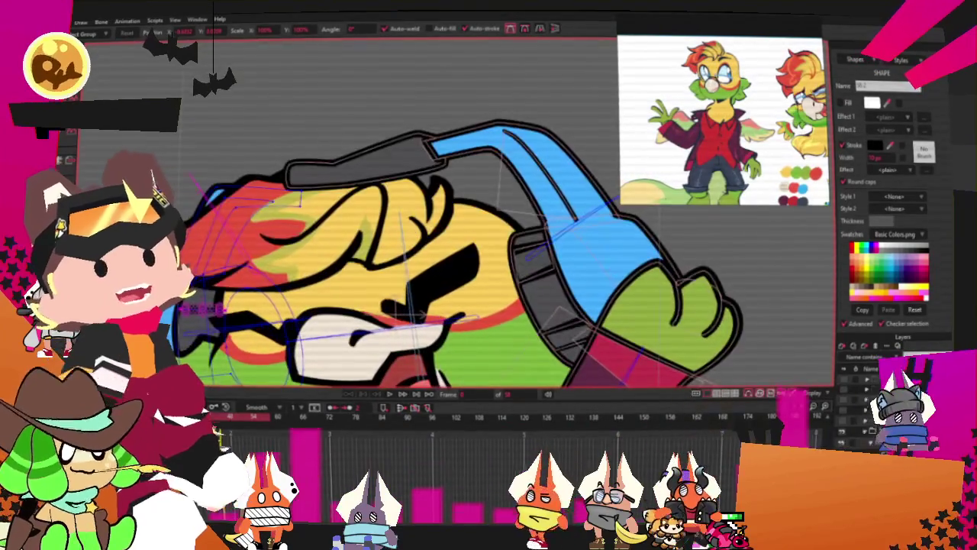
scroll(222, 153, up, 2)
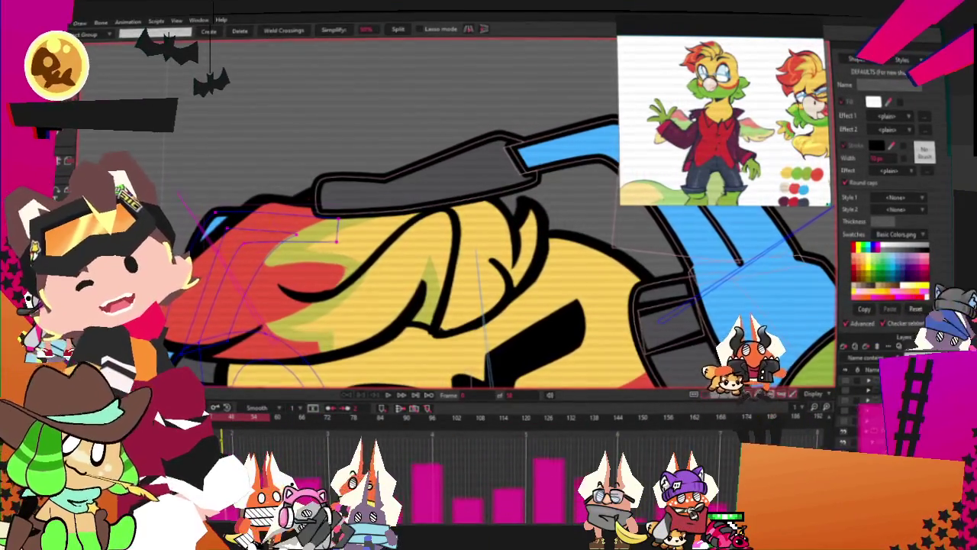
key(t)
scroll(309, 197, up, 1)
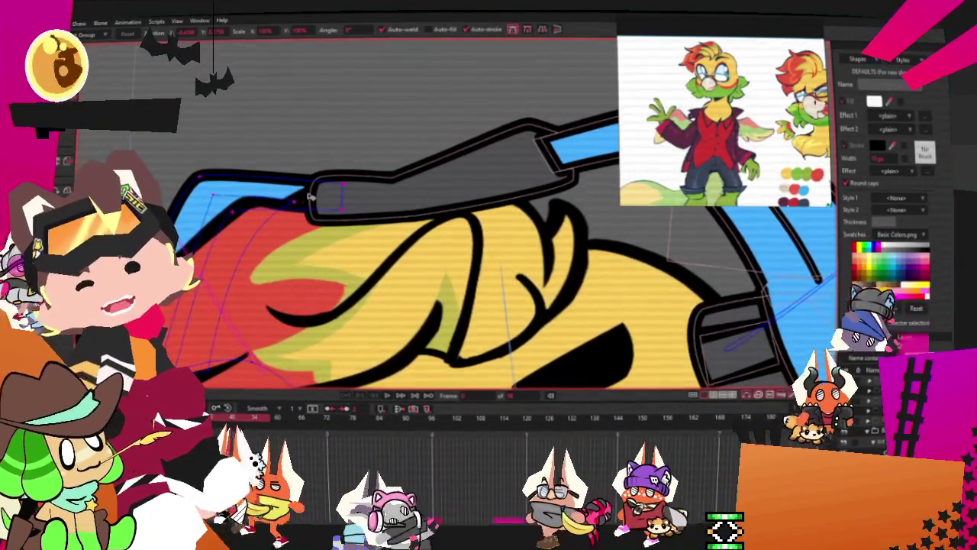
click(309, 197)
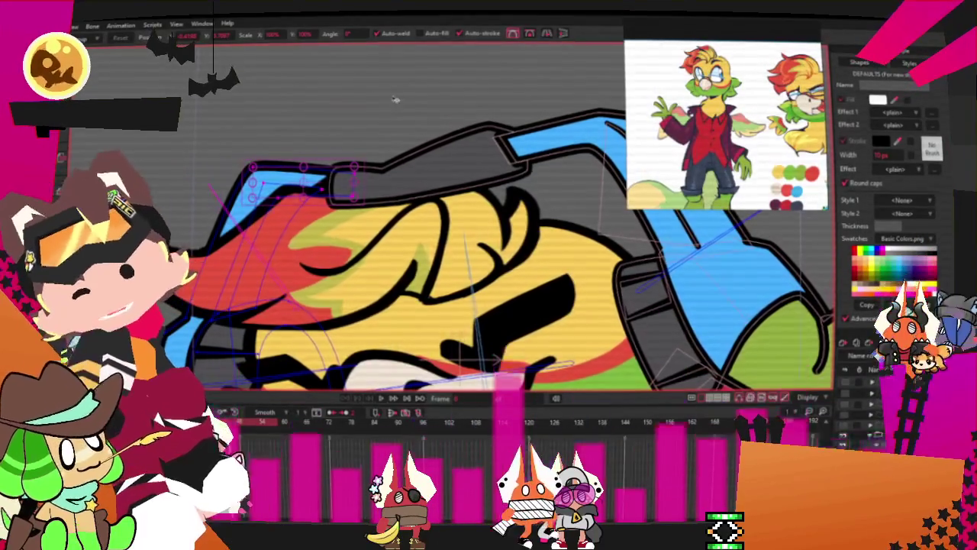
scroll(378, 153, down, 3)
scroll(378, 153, up, 3)
scroll(380, 154, up, 2)
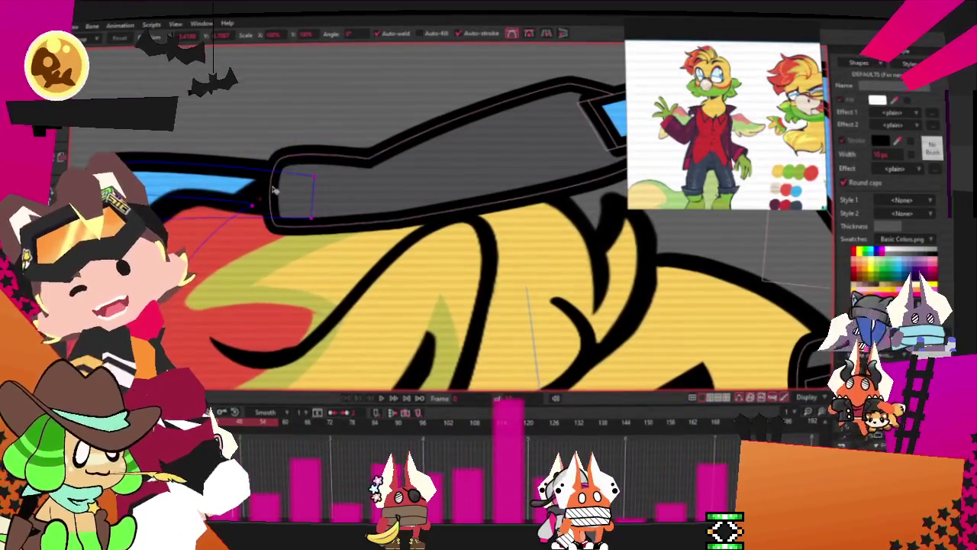
scroll(275, 190, down, 2)
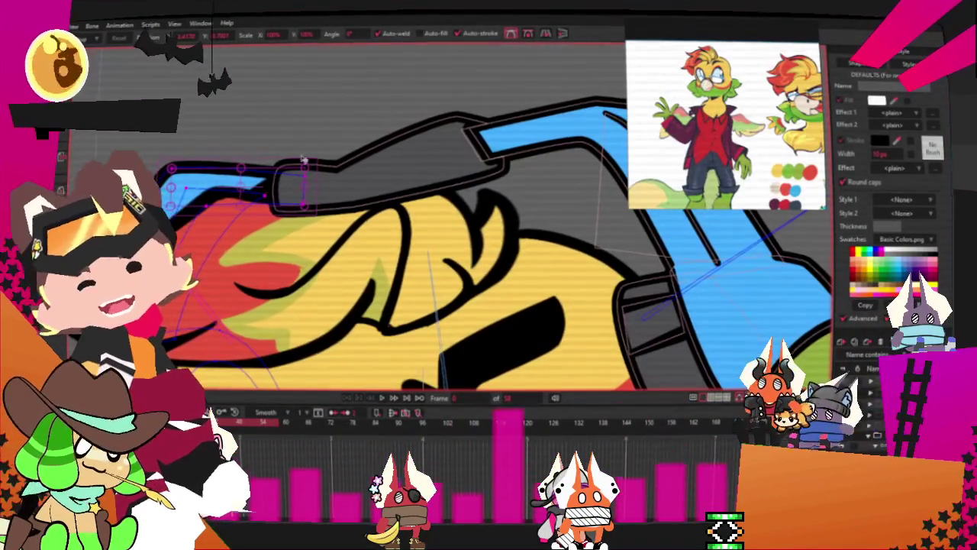
key(g)
click(186, 179)
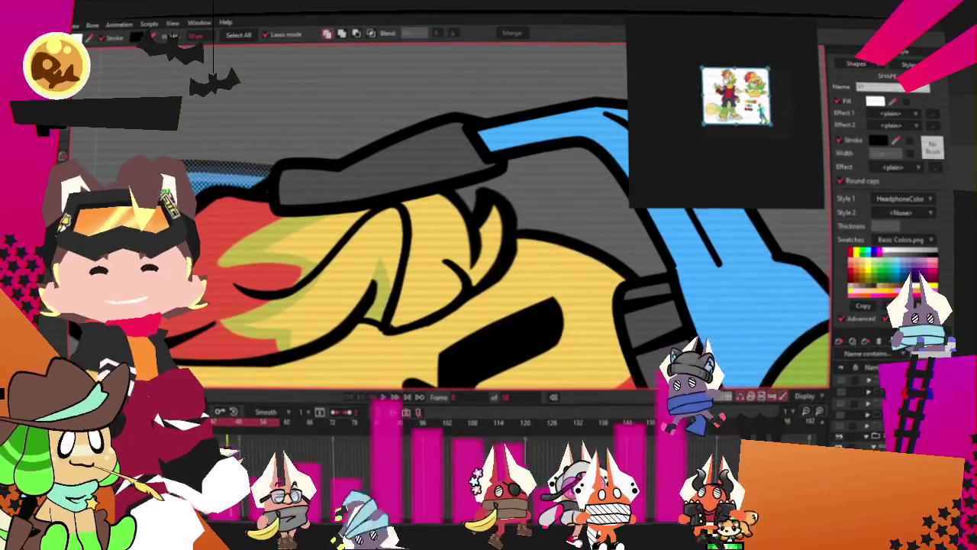
Zoom in on the headphones over the character's head.
scroll(733, 107, up, 5)
scroll(764, 163, up, 2)
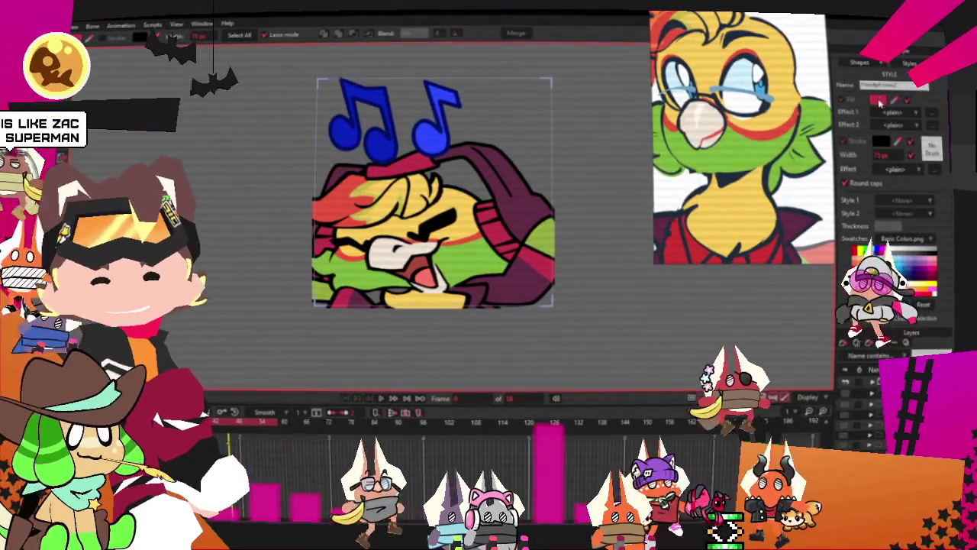
Set the HeadphoneColor fill to near-white with the colour picker.
click(878, 99)
click(702, 270)
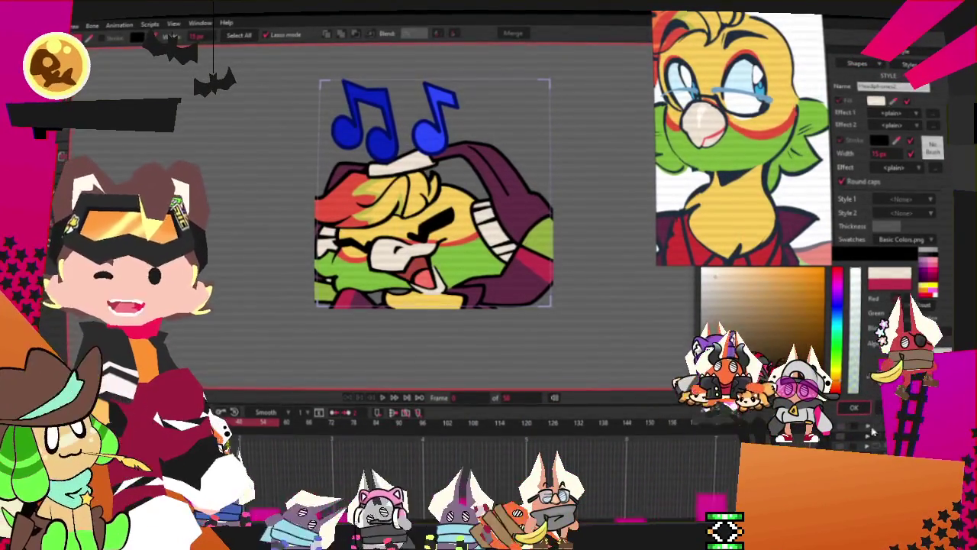
click(854, 407)
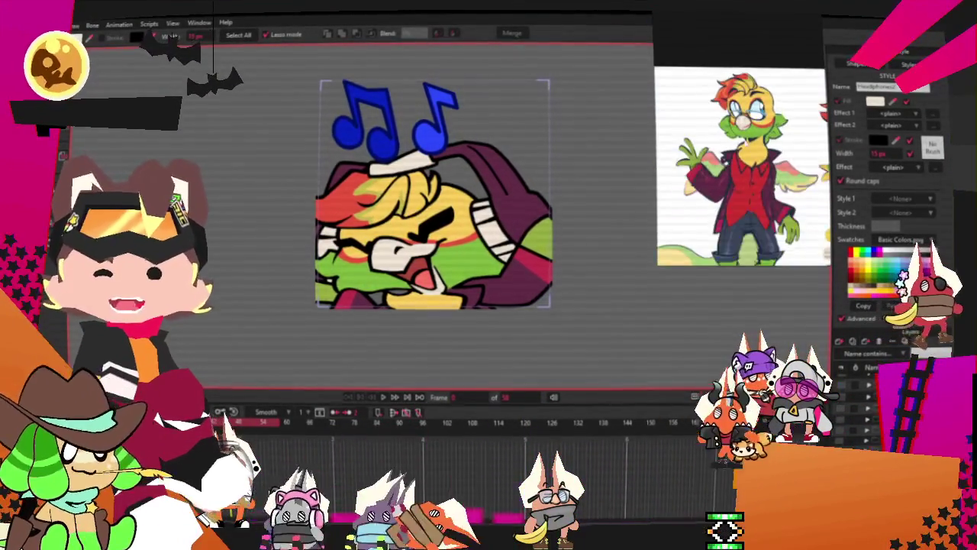
Apply the dark purple Headphones2 style to the headphones, undoing a stray cream change.
click(926, 87)
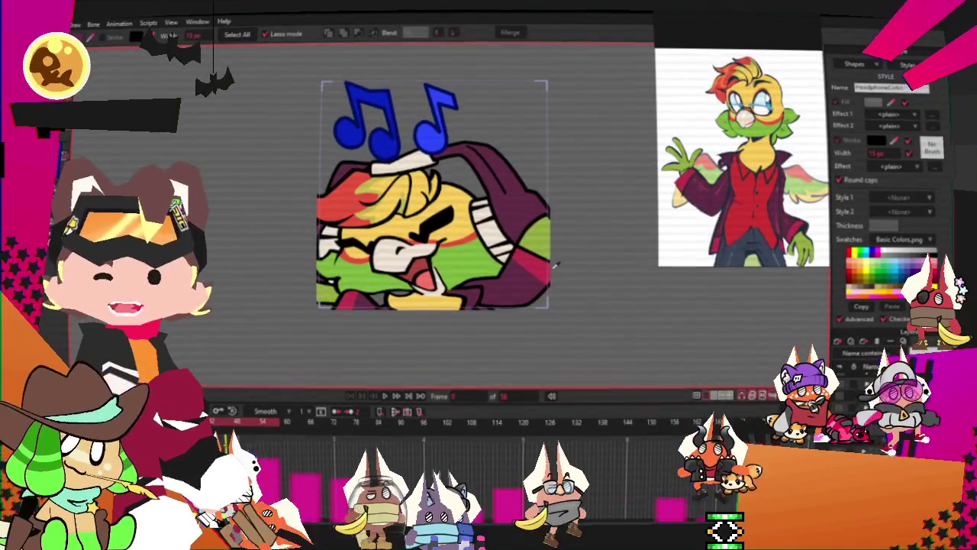
click(501, 242)
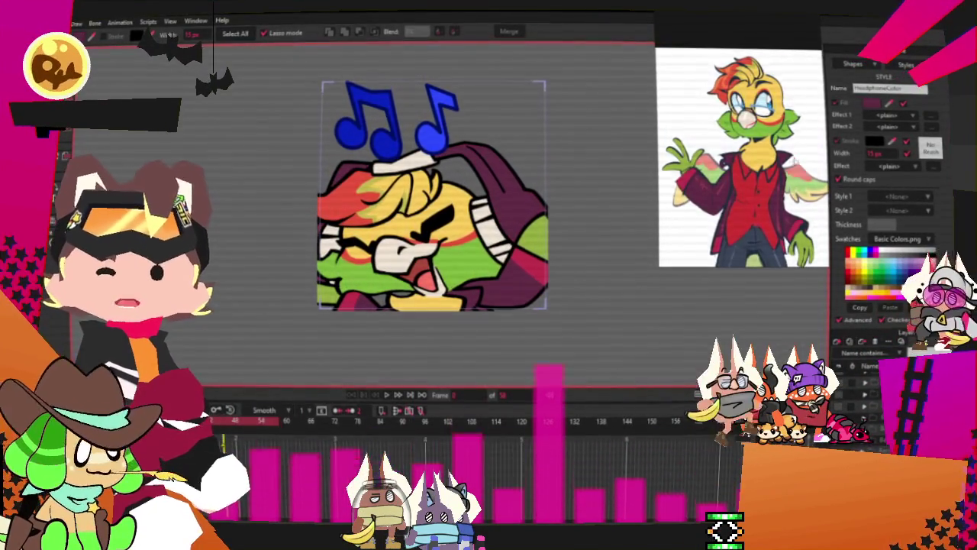
scroll(744, 183, down, 2)
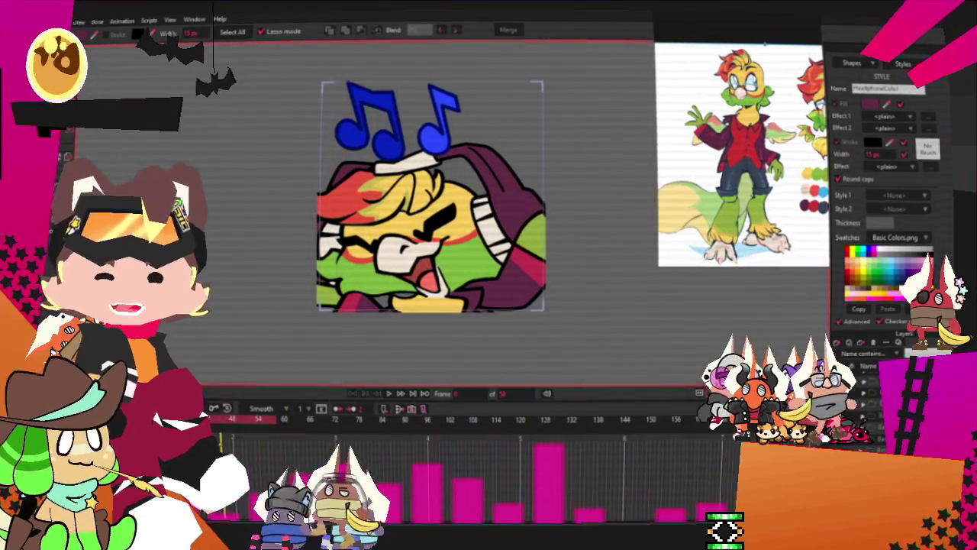
scroll(740, 142, up, 2)
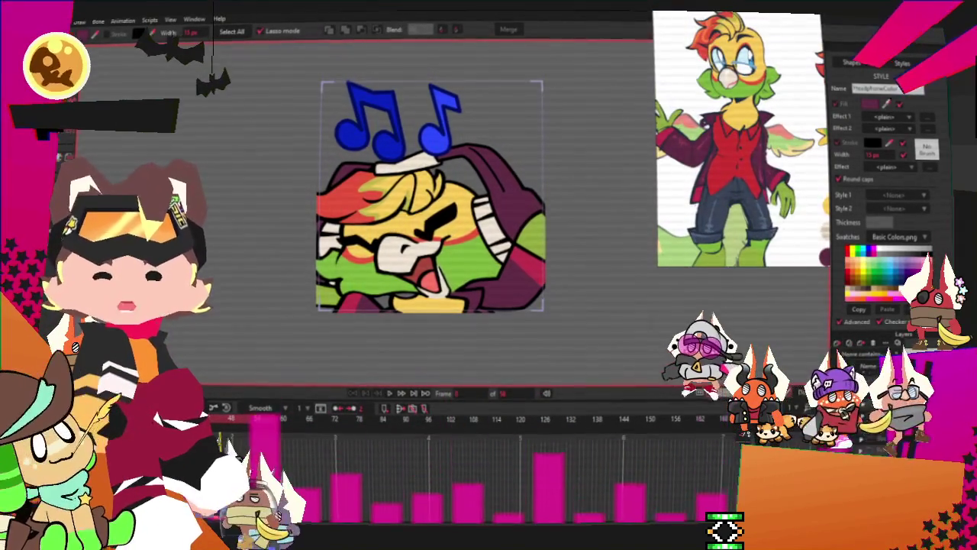
click(916, 293)
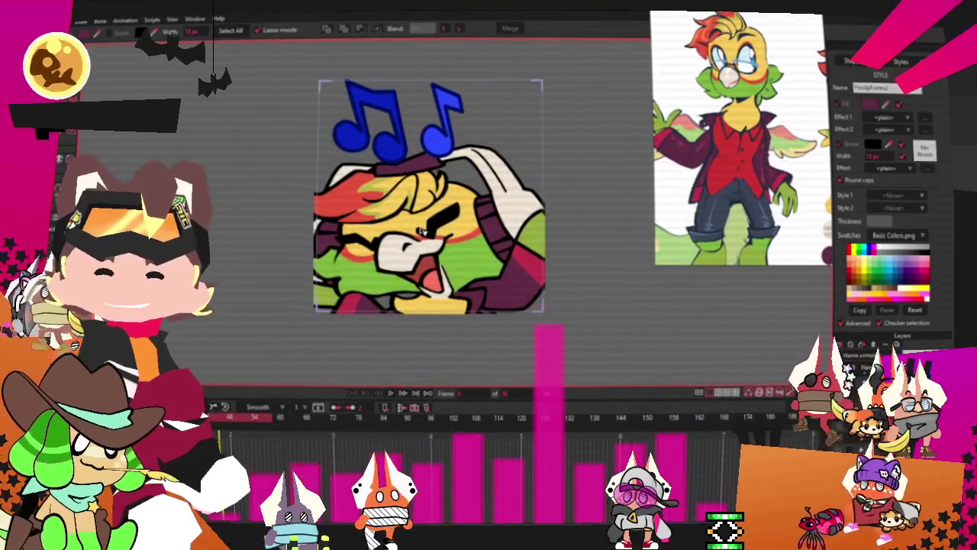
key(ctrl+z)
key(ctrl+z)
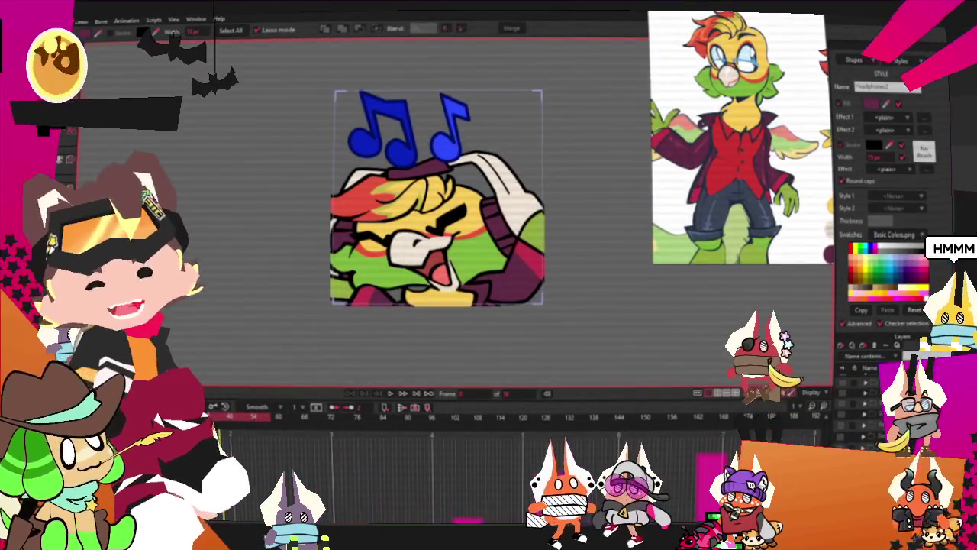
scroll(445, 197, up, 2)
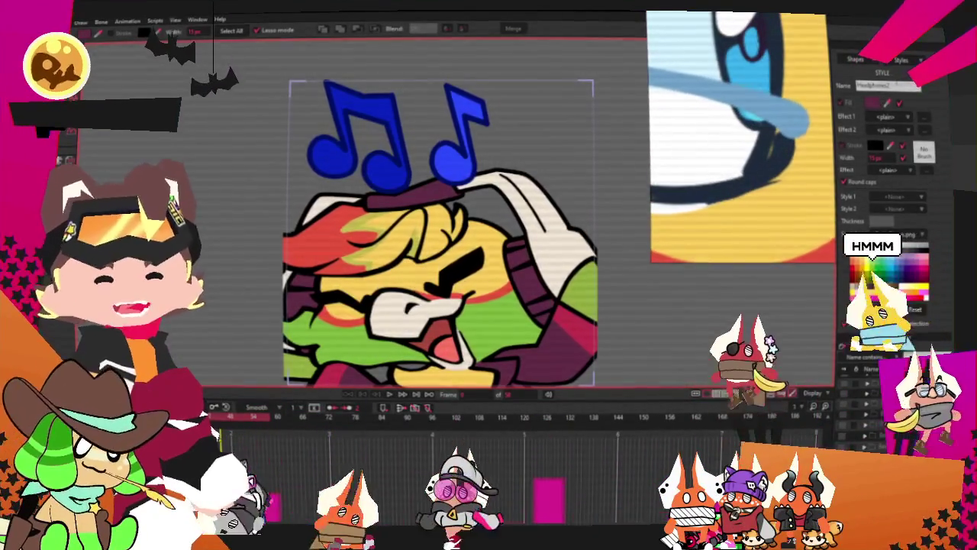
Choose the Note2 style and turn the music note fill cyan.
click(901, 61)
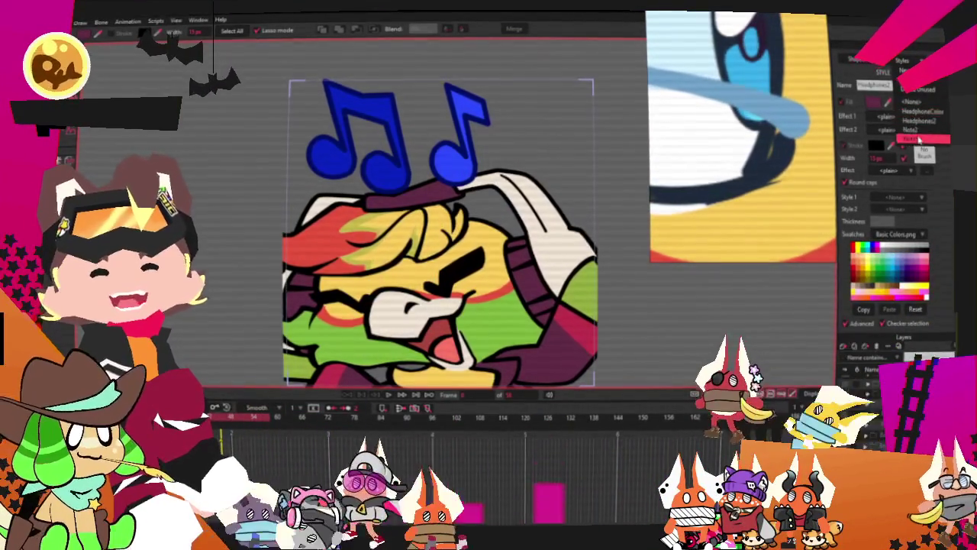
click(920, 131)
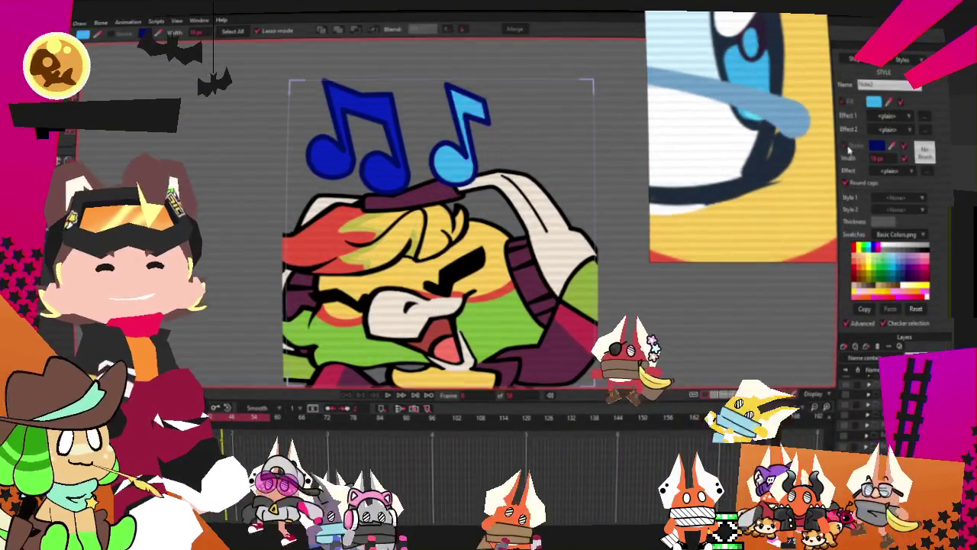
click(876, 147)
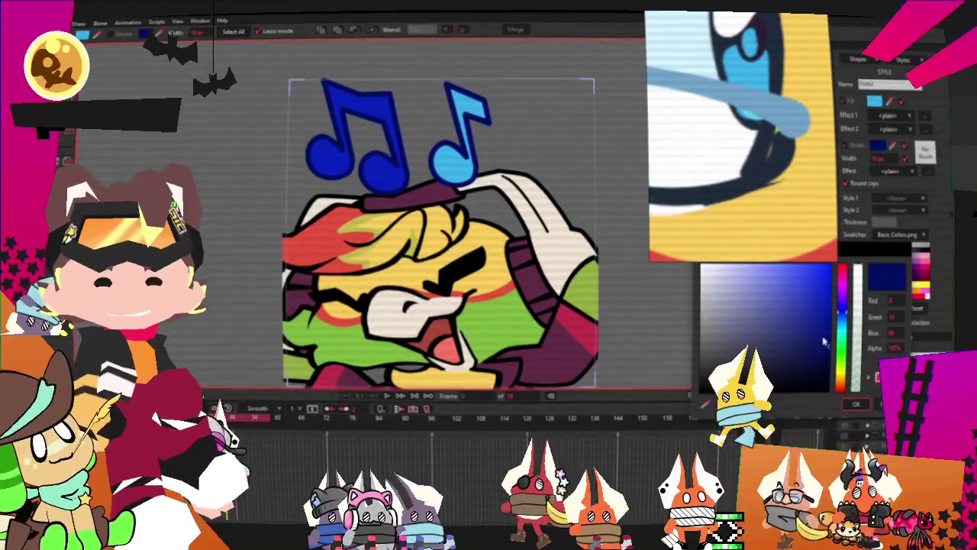
click(856, 405)
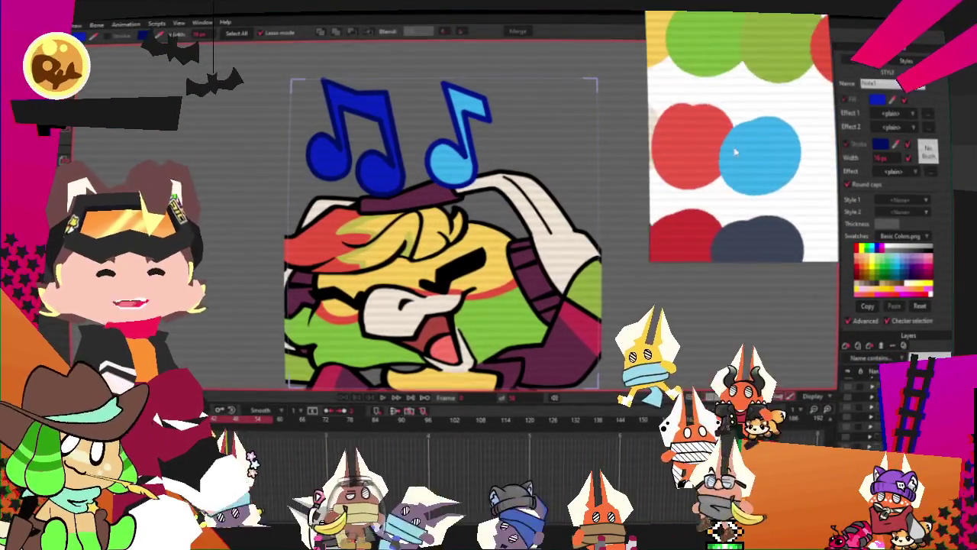
click(672, 152)
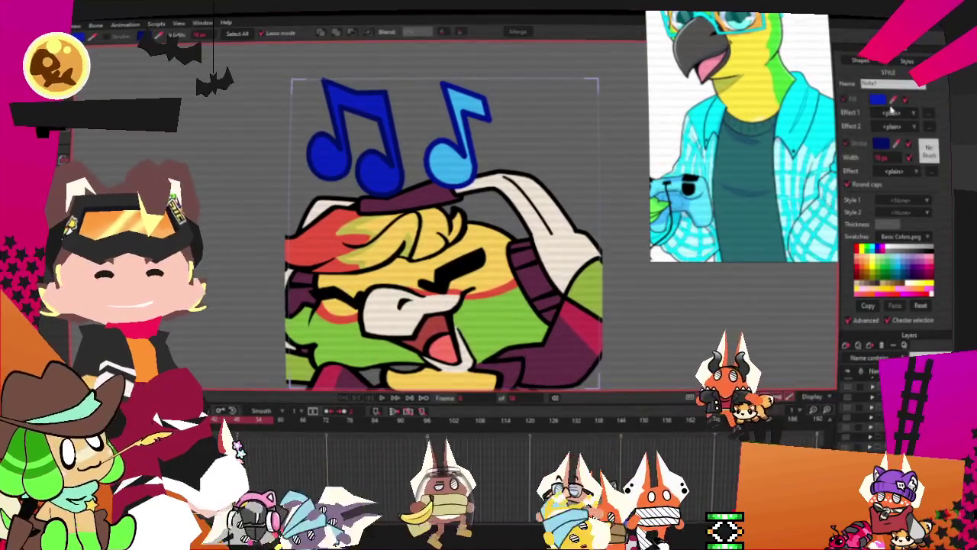
Shift the music note outline hue to dark teal and confirm the colour.
click(881, 142)
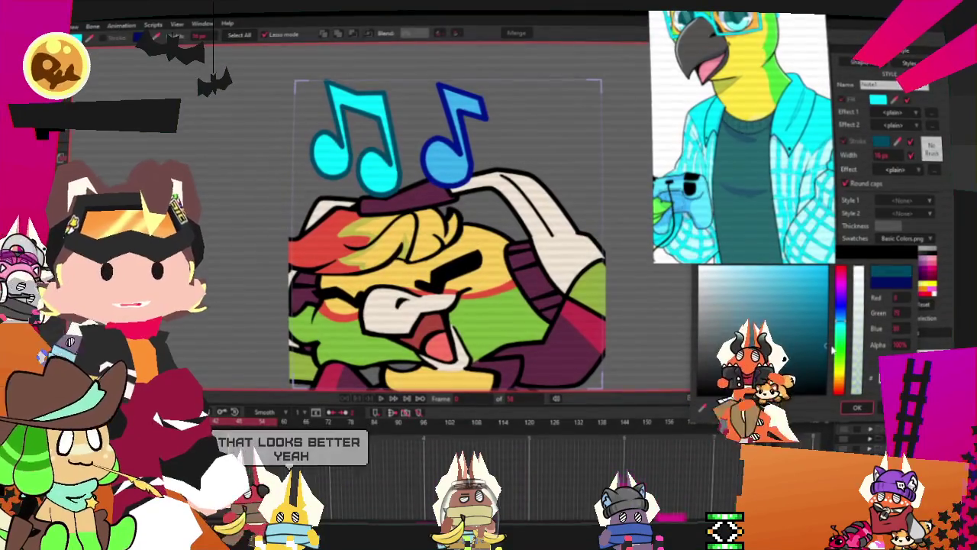
scroll(454, 237, down, 3)
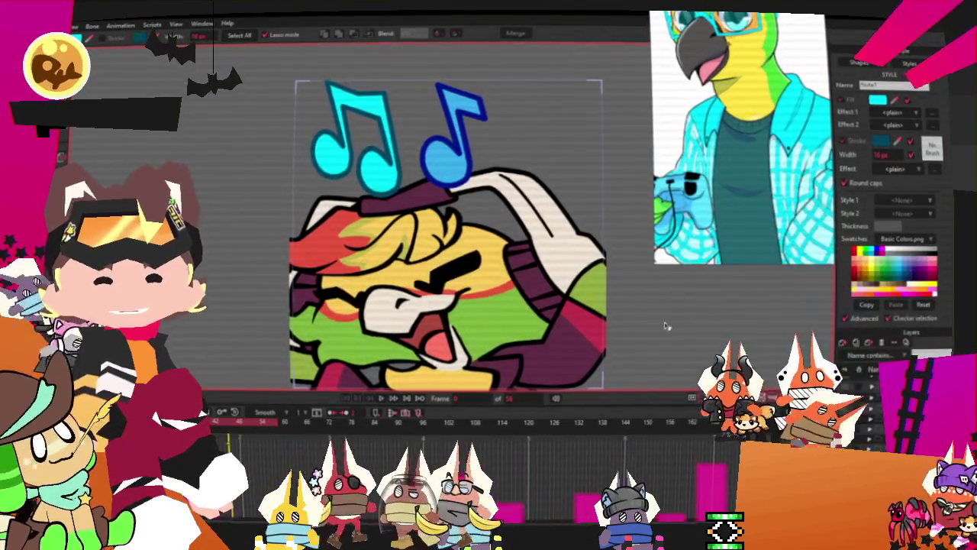
scroll(454, 236, down, 3)
scroll(454, 237, up, 2)
scroll(455, 236, down, 1)
scroll(453, 238, up, 1)
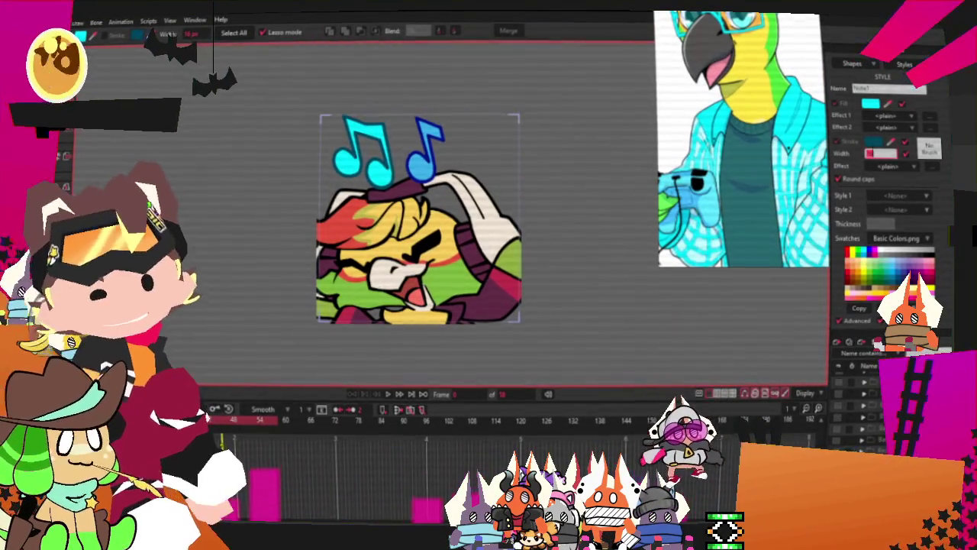
click(871, 147)
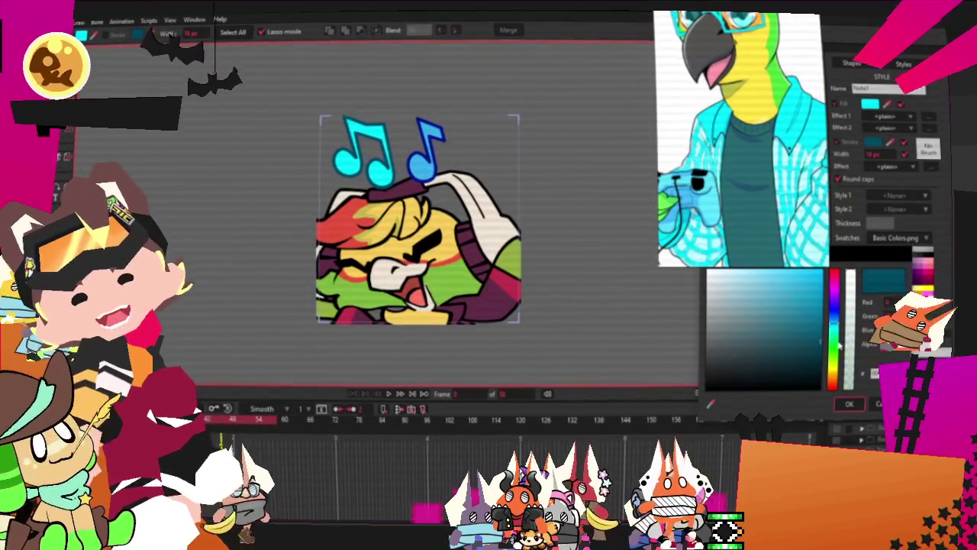
drag(839, 347, 840, 325)
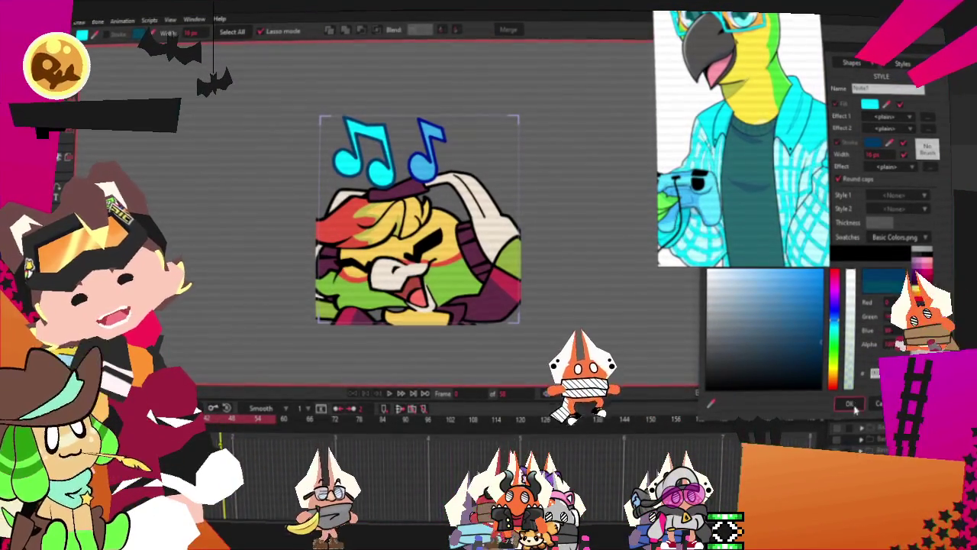
click(849, 403)
scroll(405, 342, up, 1)
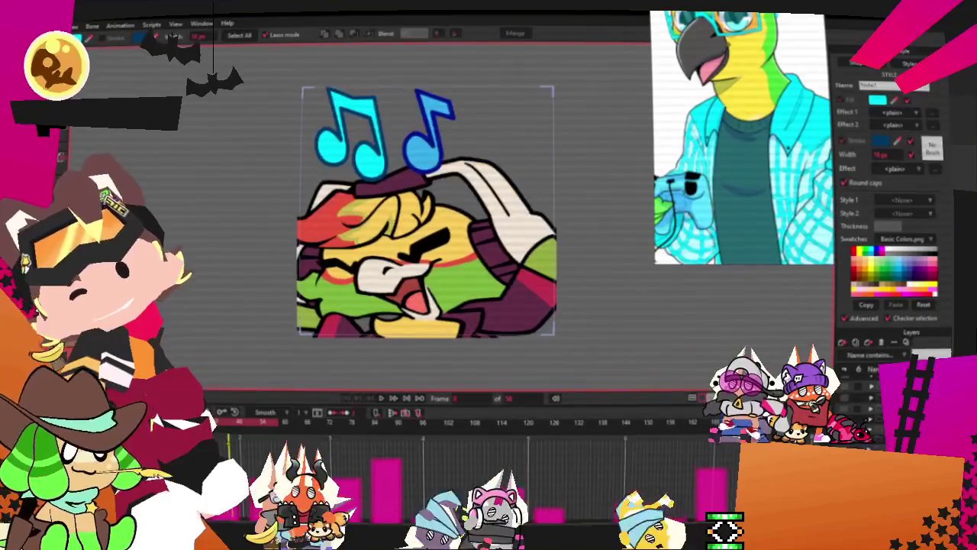
key(alt+f)
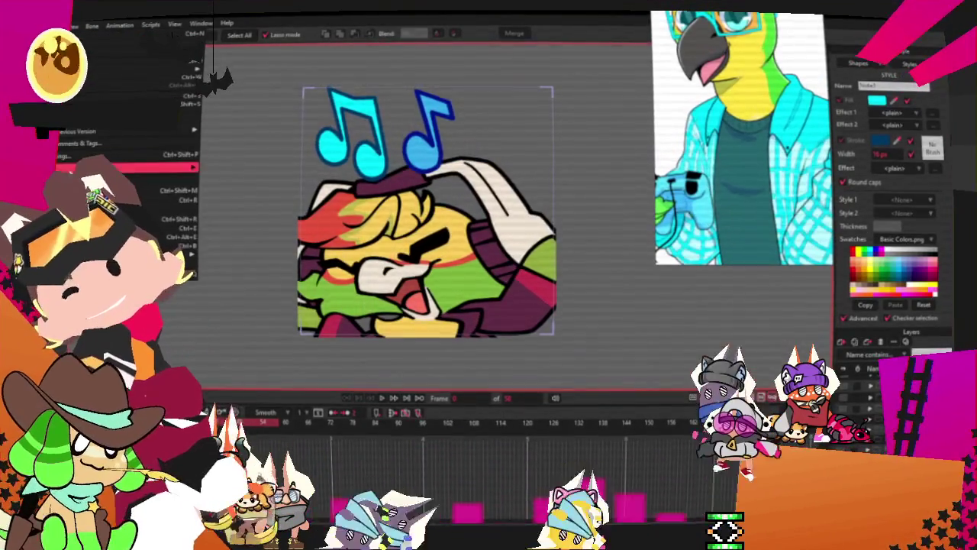
key(ctrl+r)
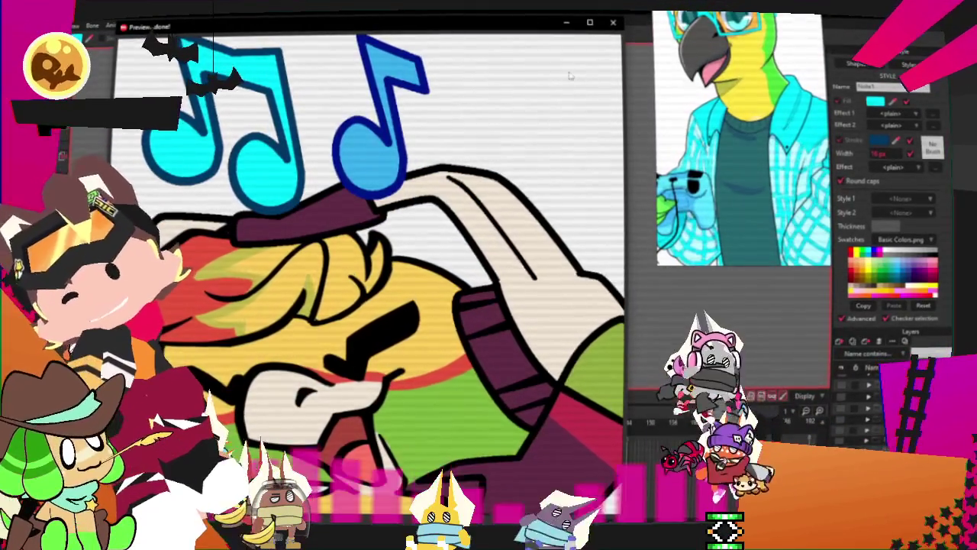
key(Escape)
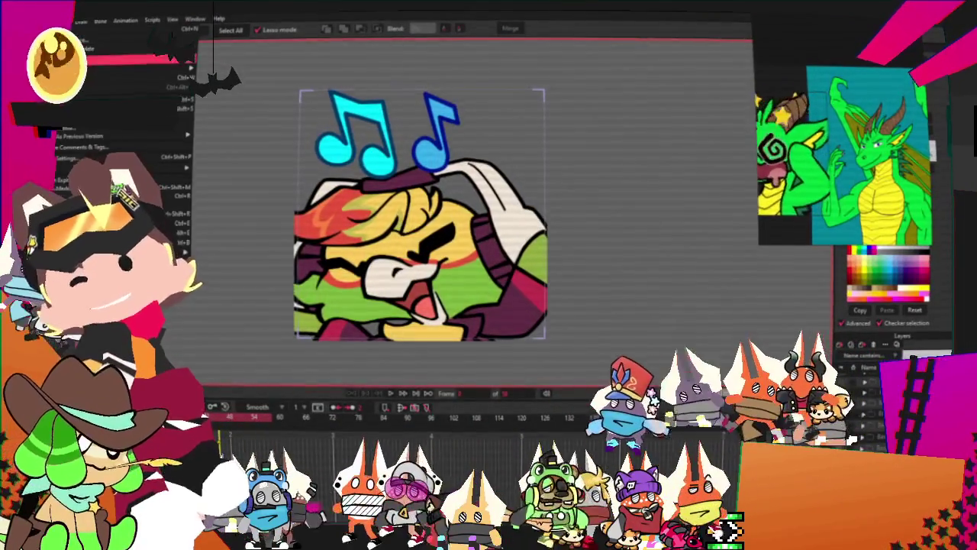
mouse_move(129, 68)
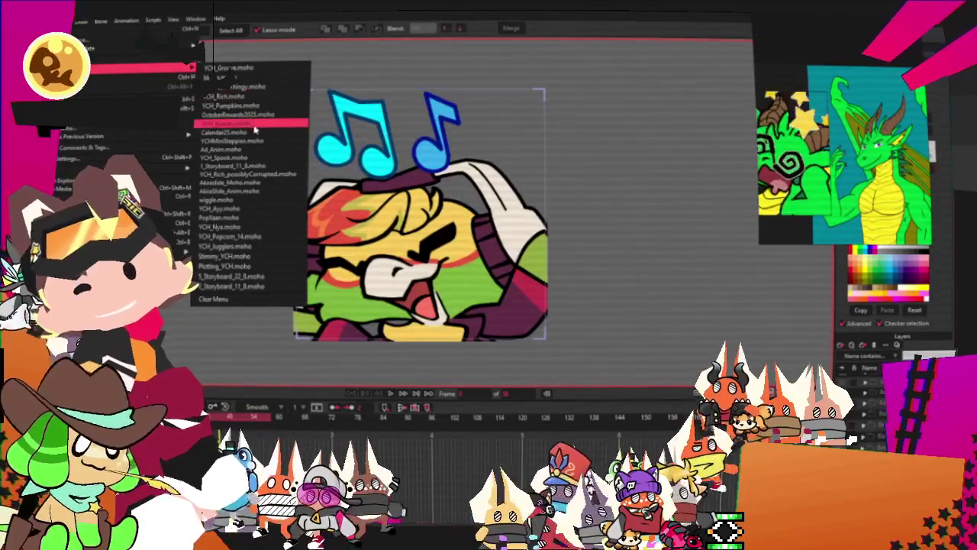
Open the spooked cat emote project from the recent files list.
click(253, 159)
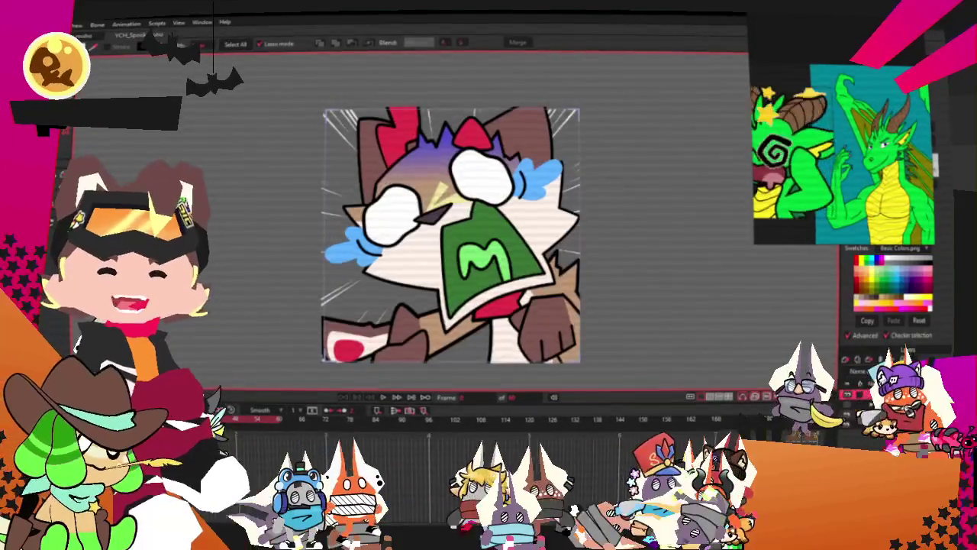
Switch to the Transform Layer tool with the 0 shortcut.
key(0)
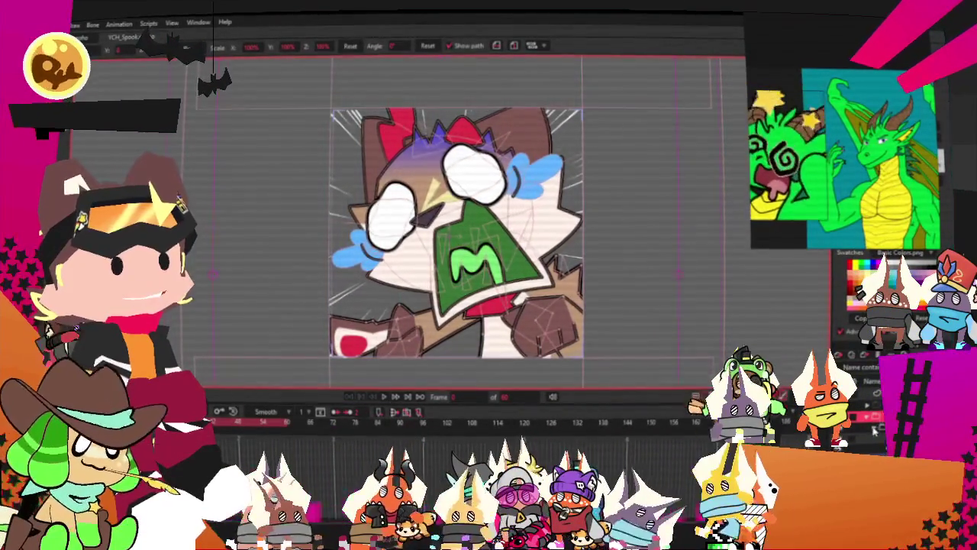
Check the paw layer's settings, then rename the default-named layer to Body.
click(546, 327)
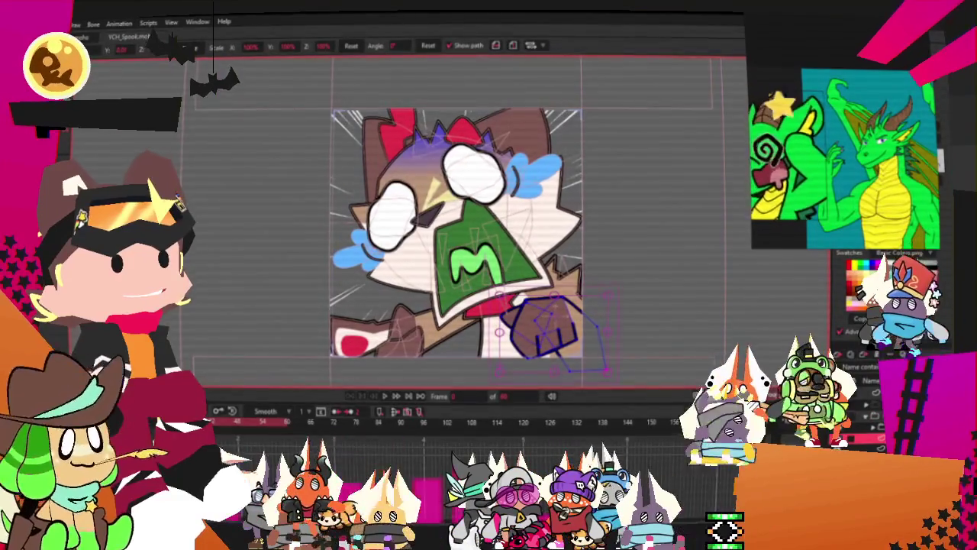
double_click(781, 332)
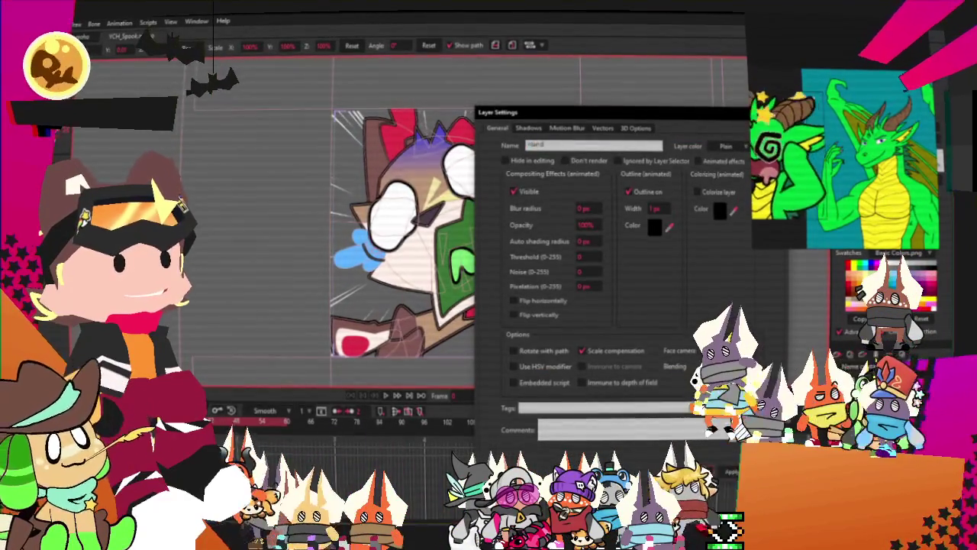
key(Return)
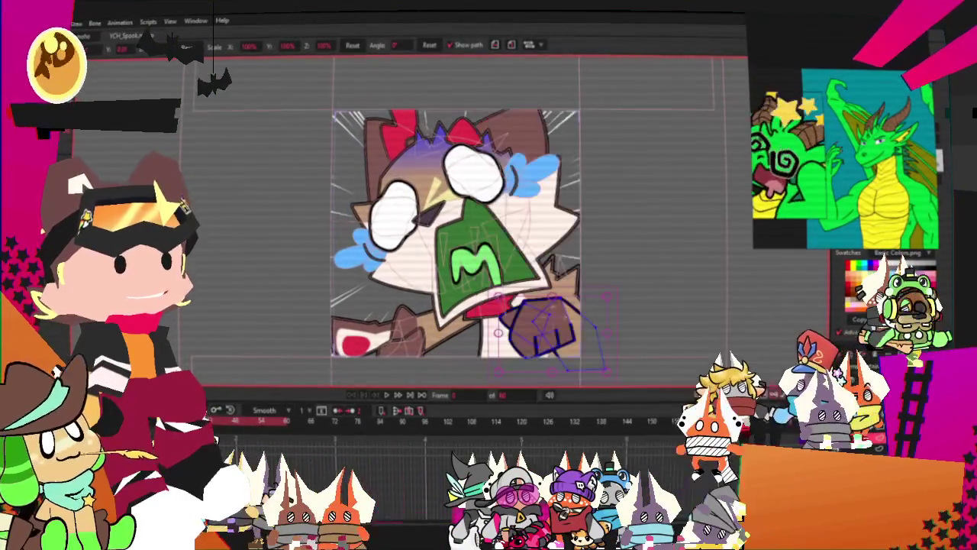
double_click(840, 359)
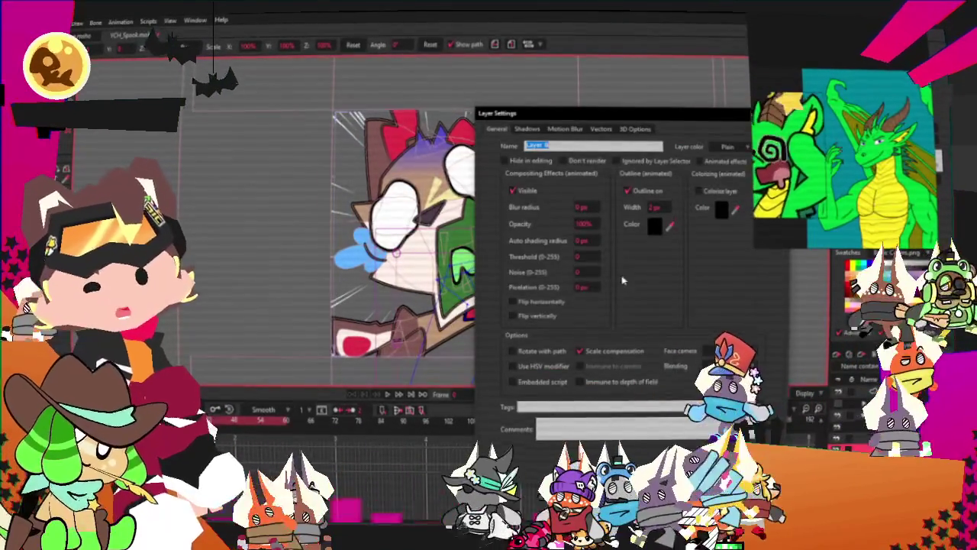
text(Body)
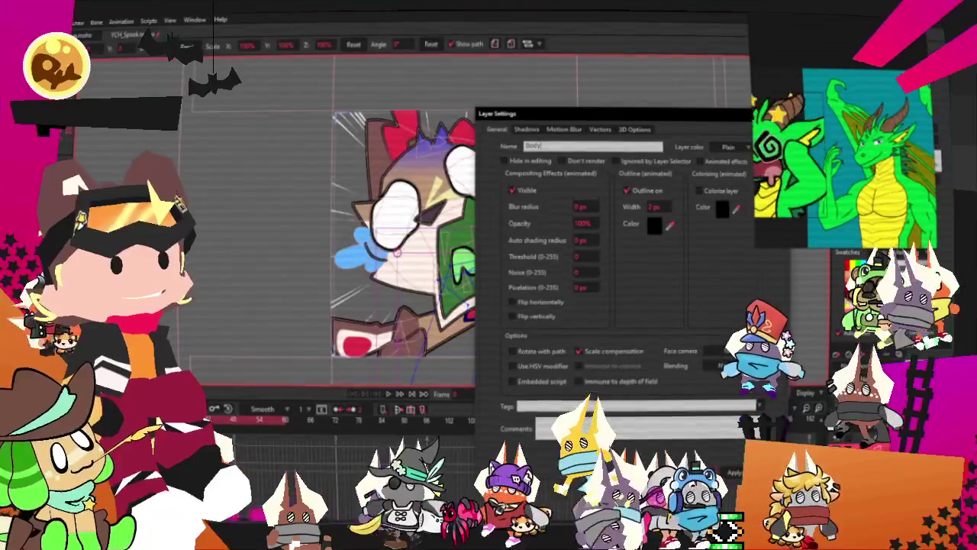
key(Return)
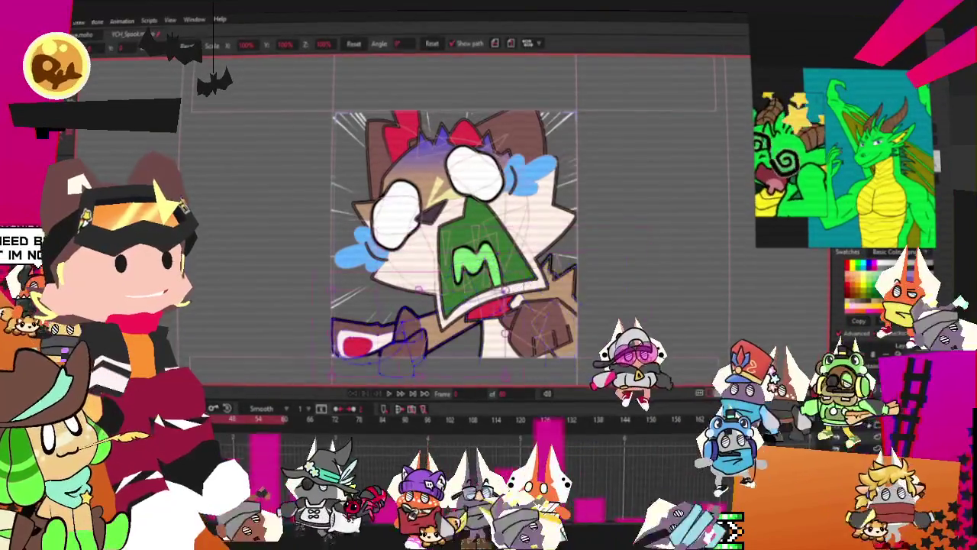
double_click(840, 359)
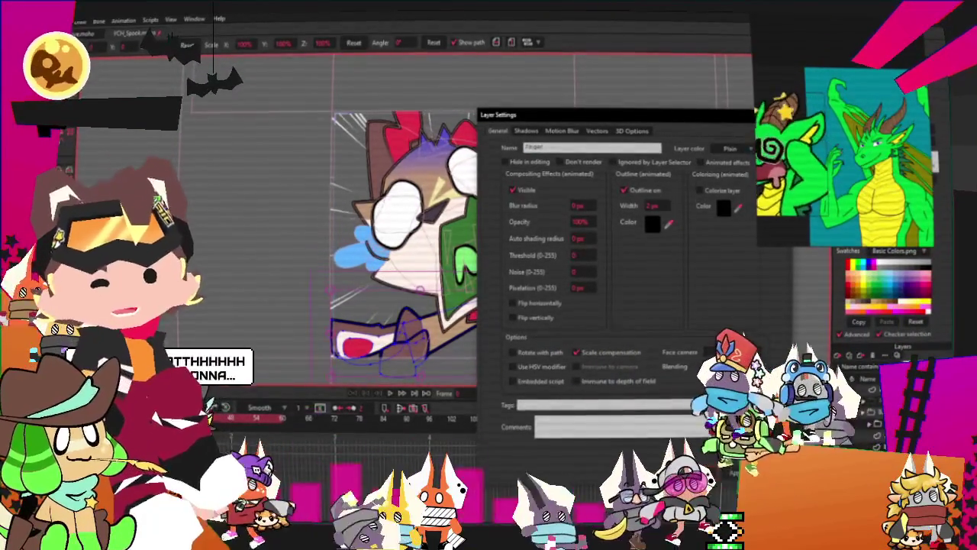
click(697, 473)
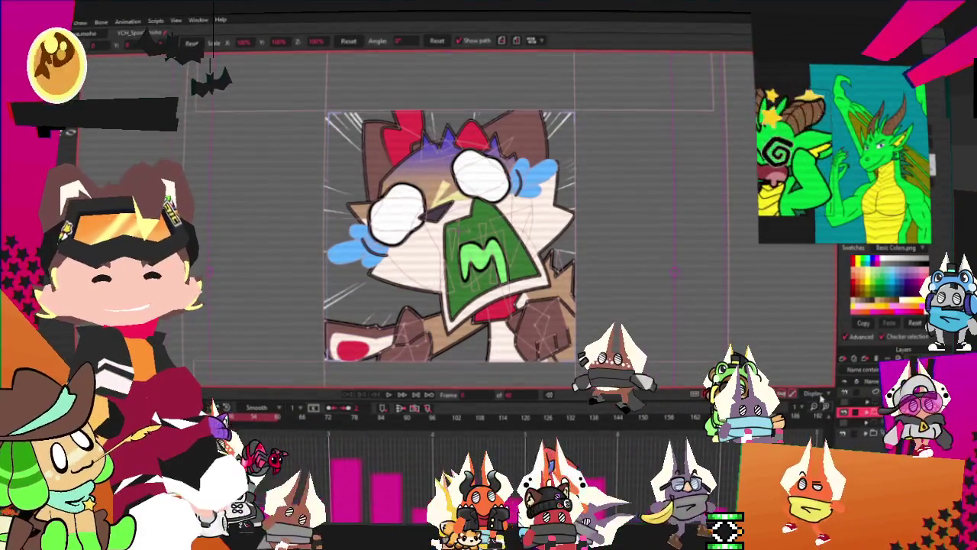
With Select Points in lasso mode, select the whole fist shape.
scroll(617, 157, down, 2)
scroll(563, 153, up, 1)
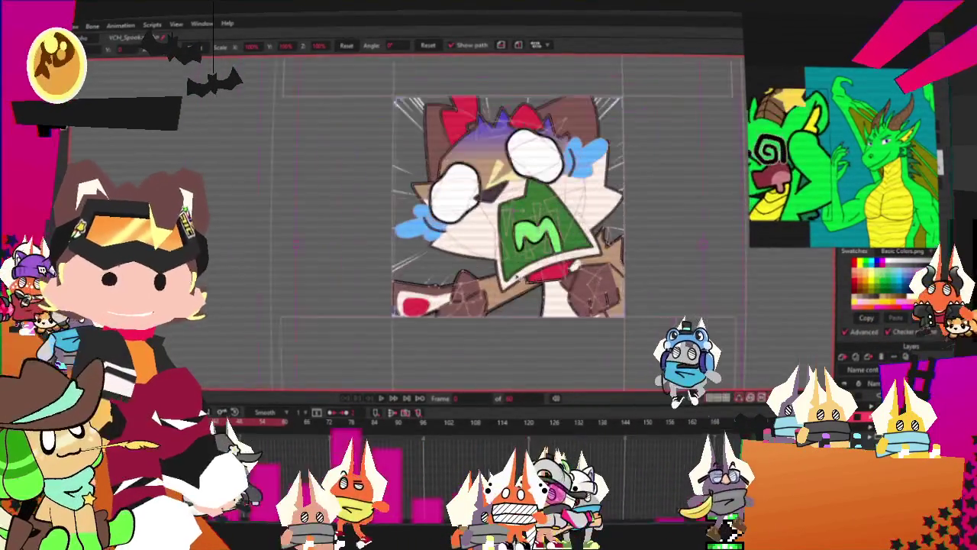
scroll(604, 246, up, 2)
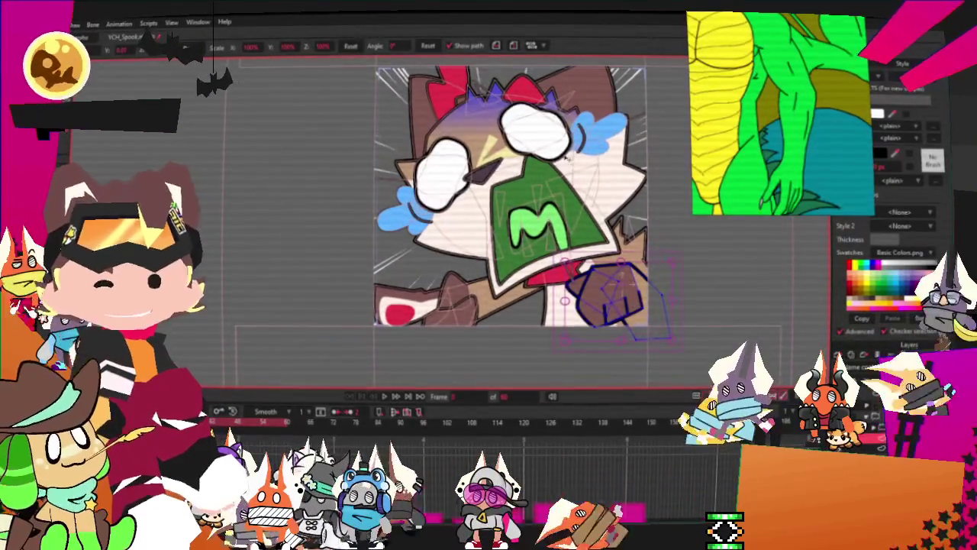
scroll(448, 256, up, 5)
key(g)
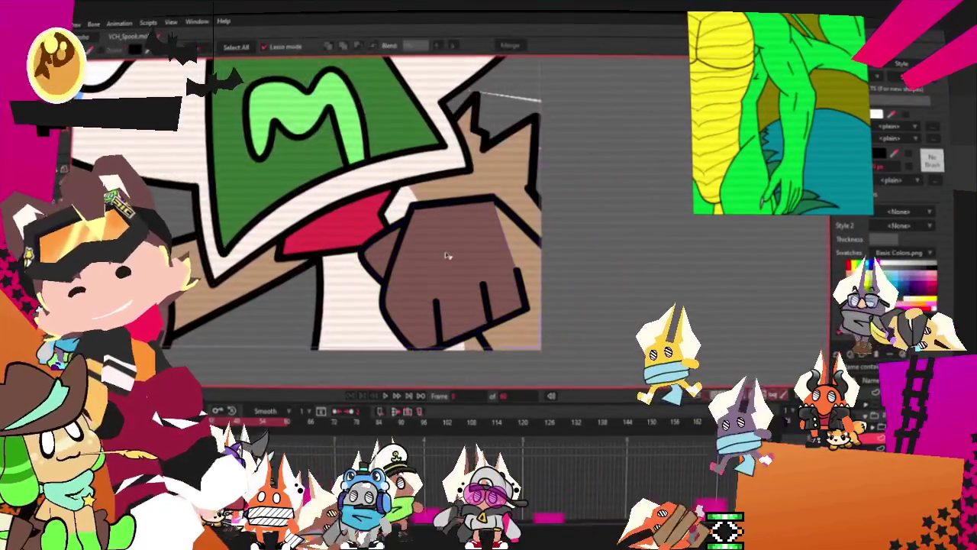
scroll(447, 256, up, 2)
drag(448, 255, 497, 234)
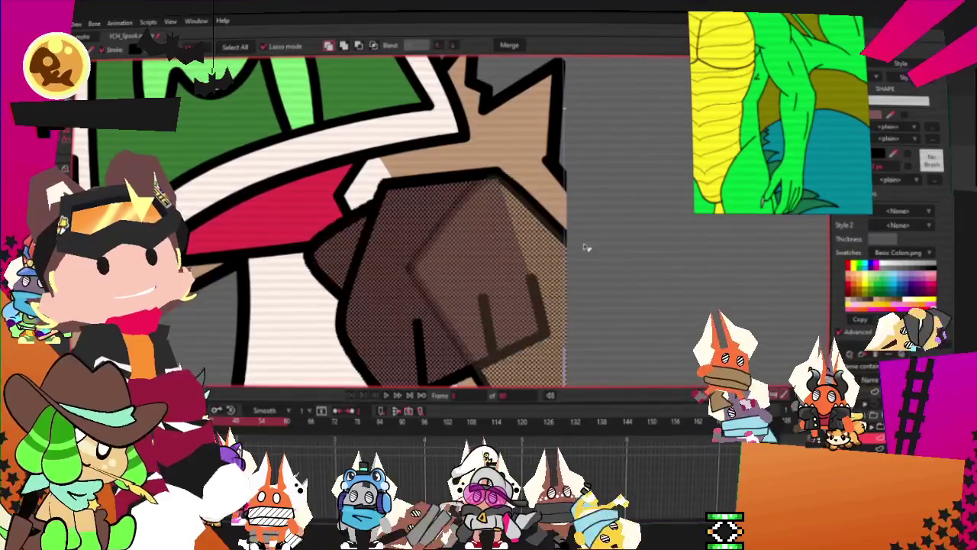
scroll(665, 271, down, 3)
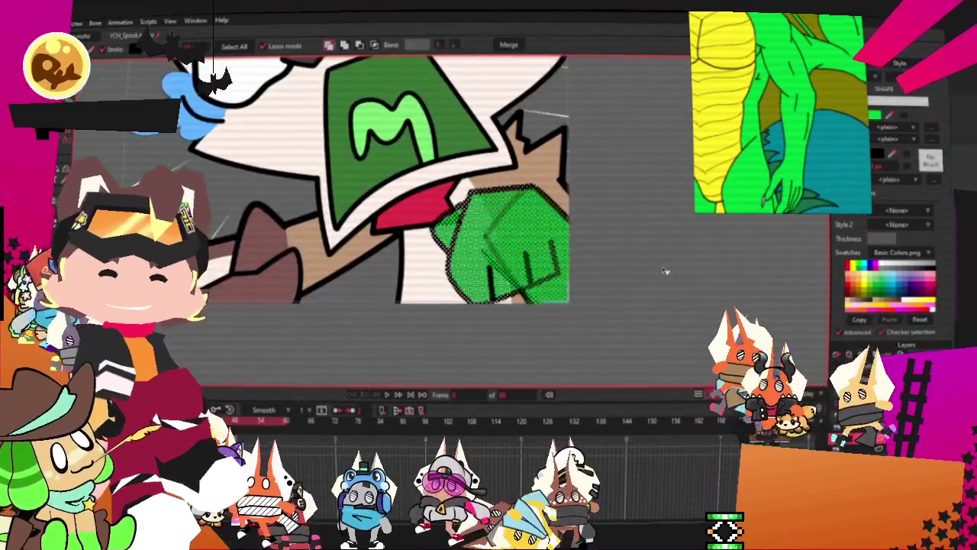
scroll(661, 278, down, 2)
scroll(661, 279, up, 1)
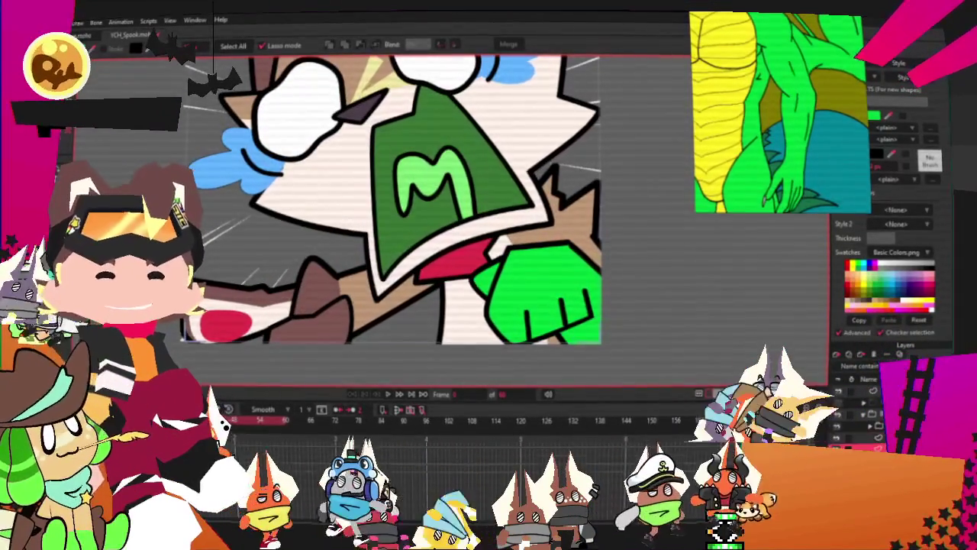
Adjust the selection around the tan arm area and deselect the torso once it is filled yellow.
click(570, 223)
scroll(551, 243, up, 2)
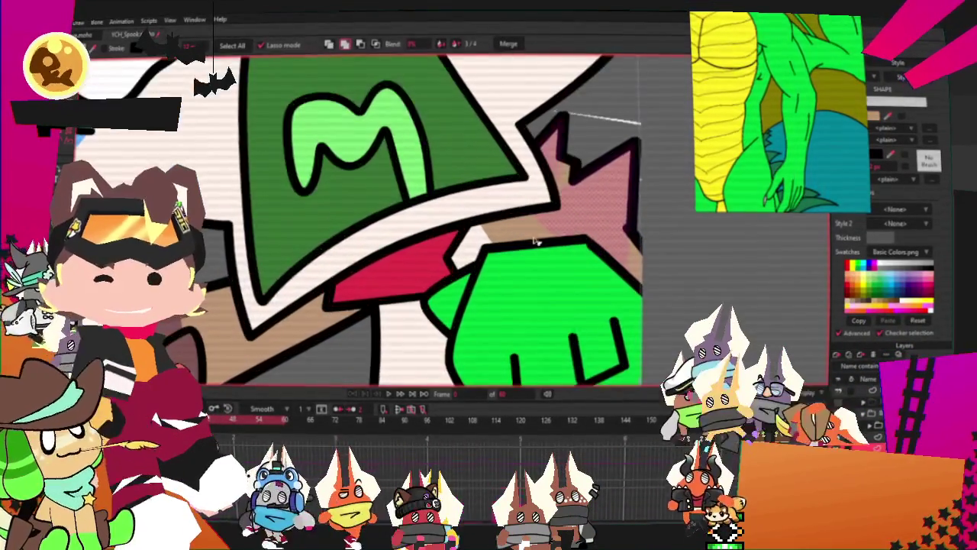
click(585, 219)
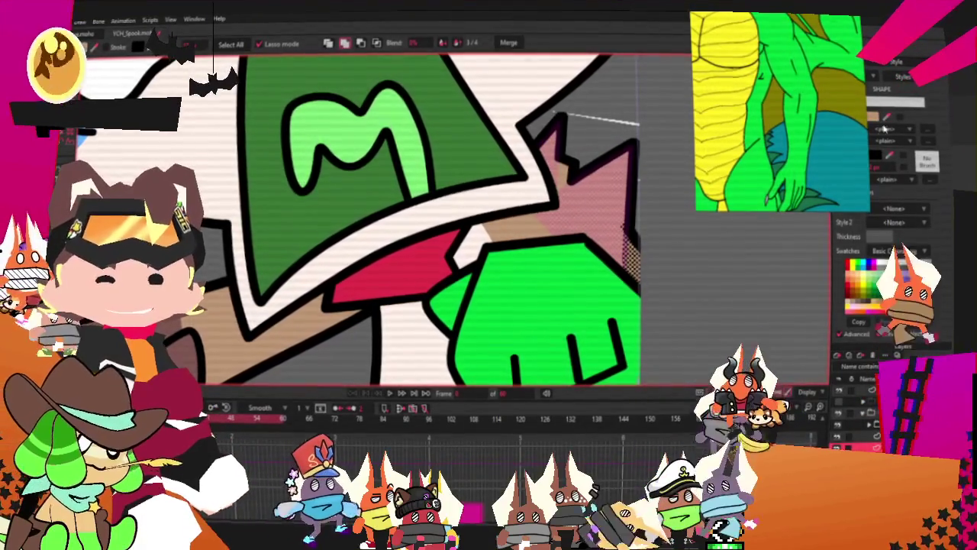
scroll(538, 223, down, 2)
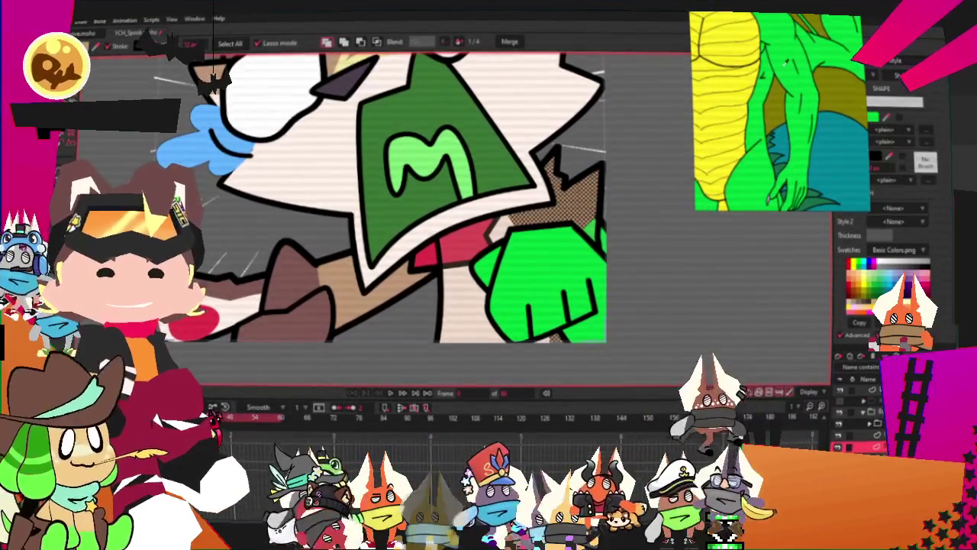
scroll(586, 242, up, 2)
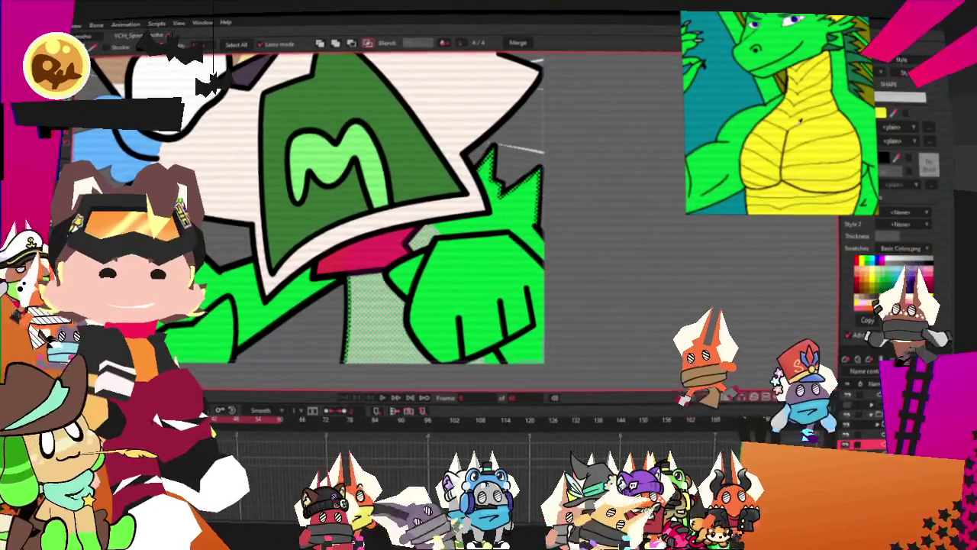
scroll(578, 239, down, 2)
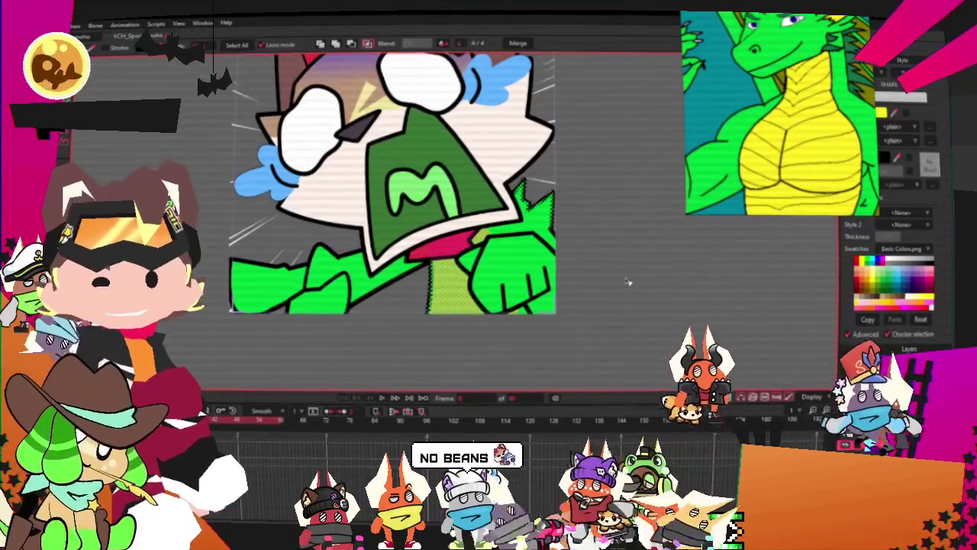
scroll(629, 281, up, 3)
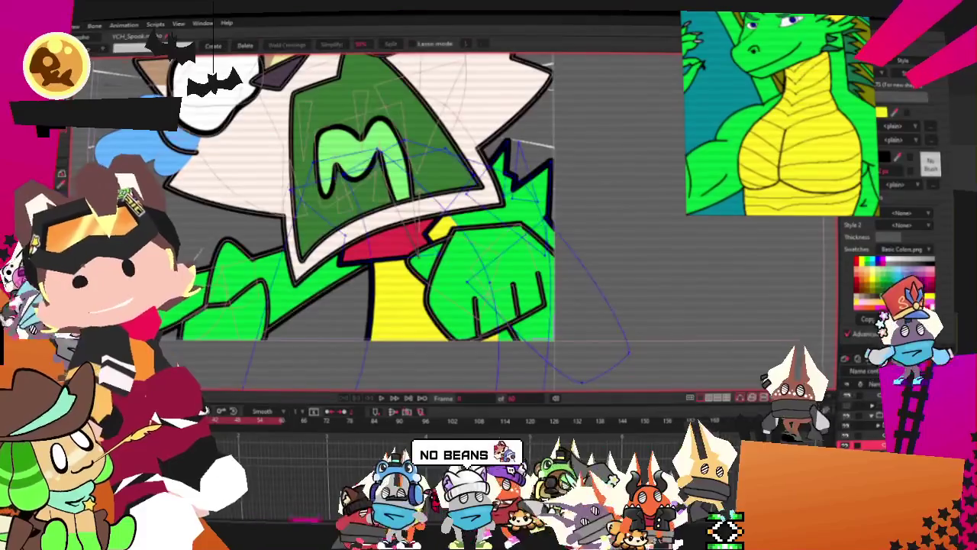
scroll(419, 251, down, 2)
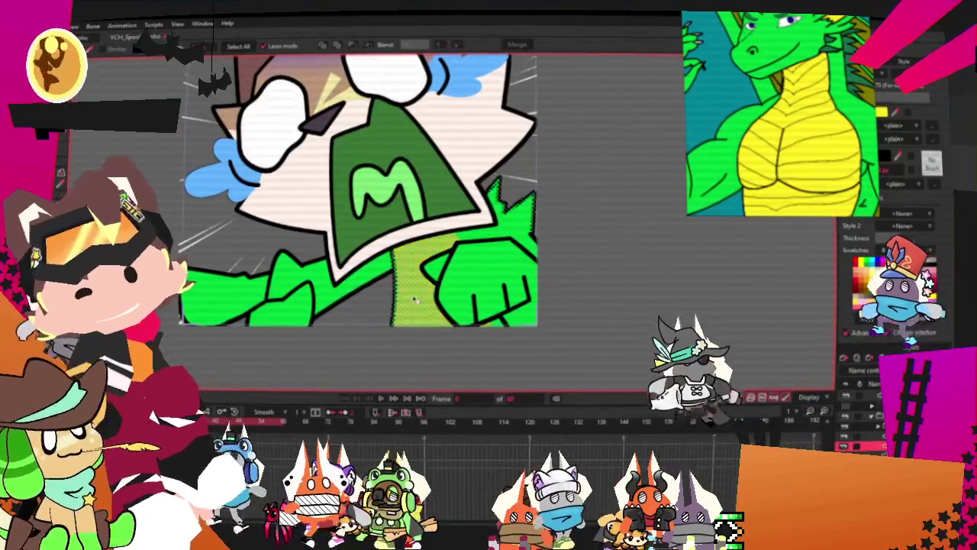
click(653, 309)
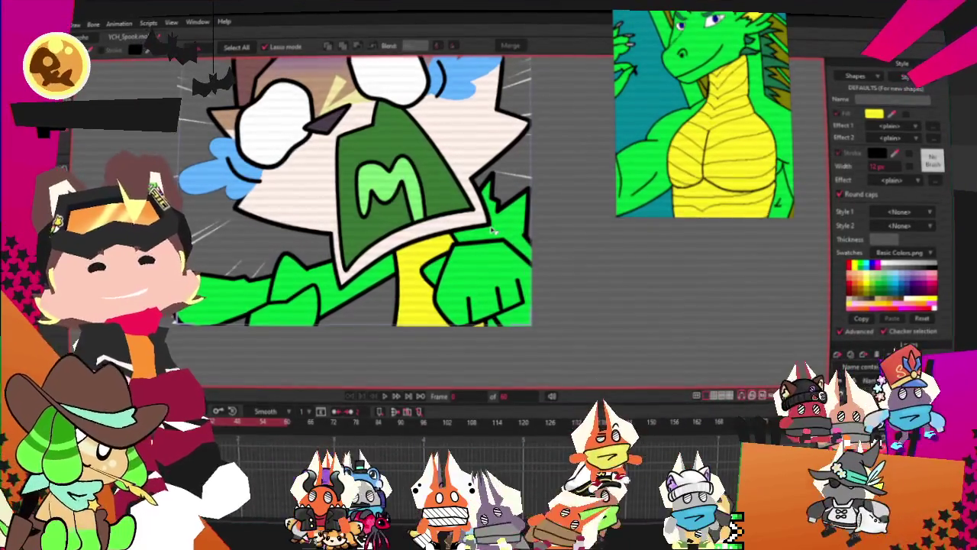
scroll(492, 229, down, 5)
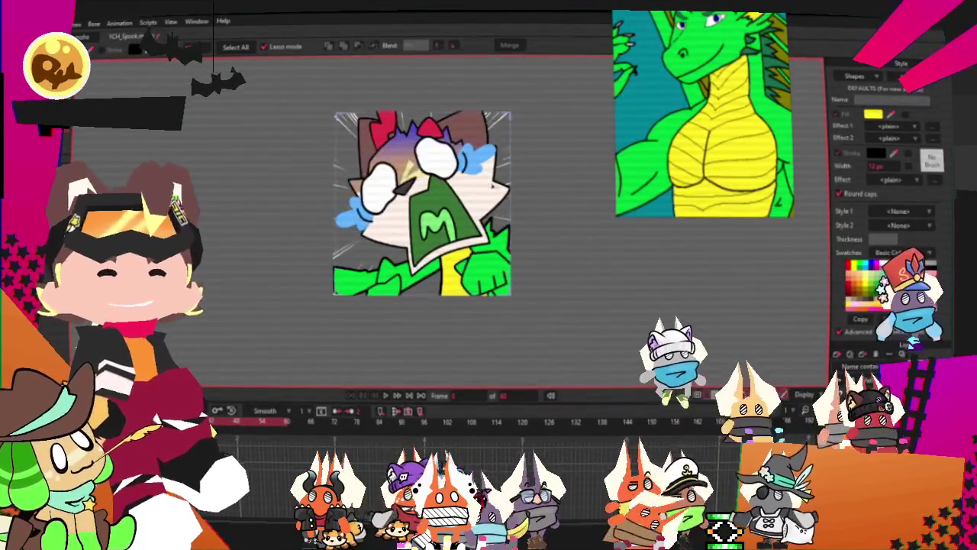
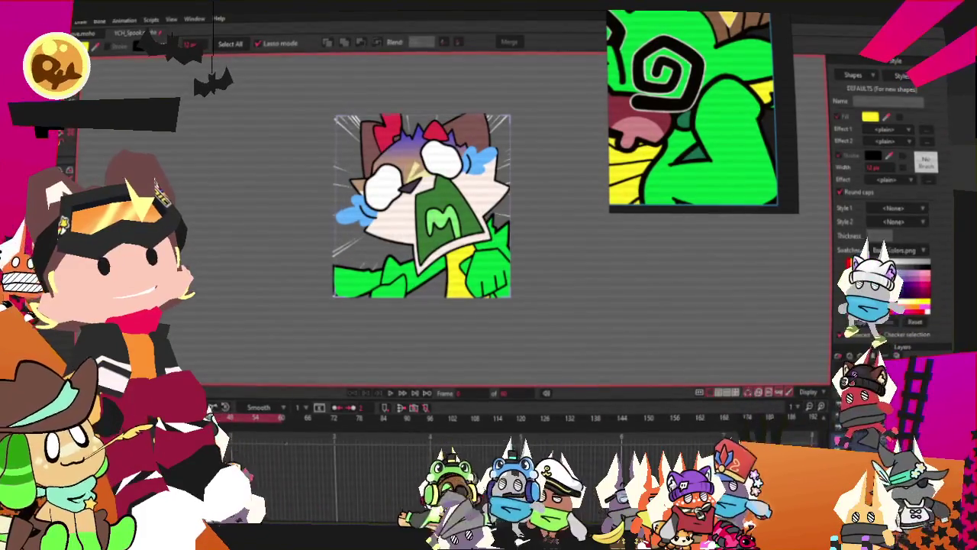
Recolour the big triangular mouth shape from dark green to dark red.
key(ctrl+a)
scroll(142, 151, up, 3)
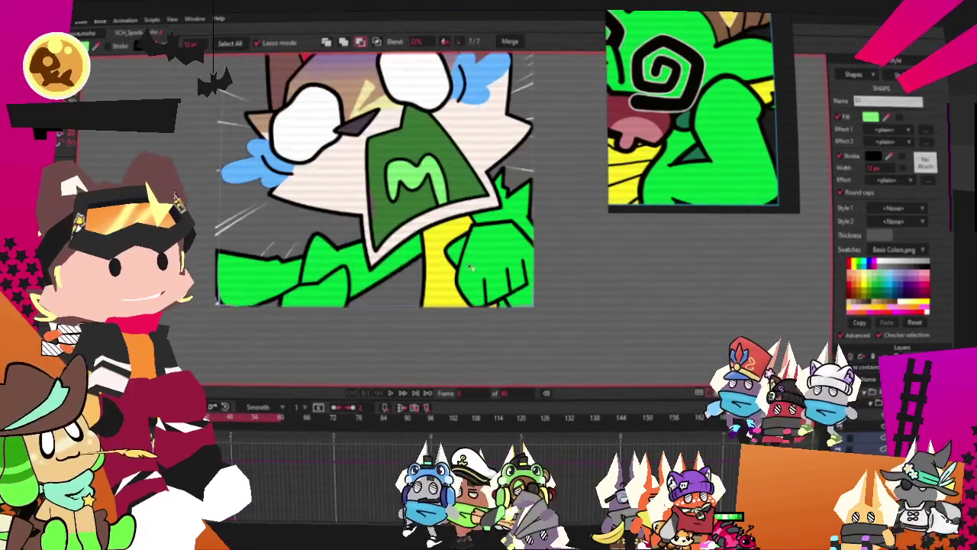
key(ctrl+shift+a)
scroll(142, 152, up, 2)
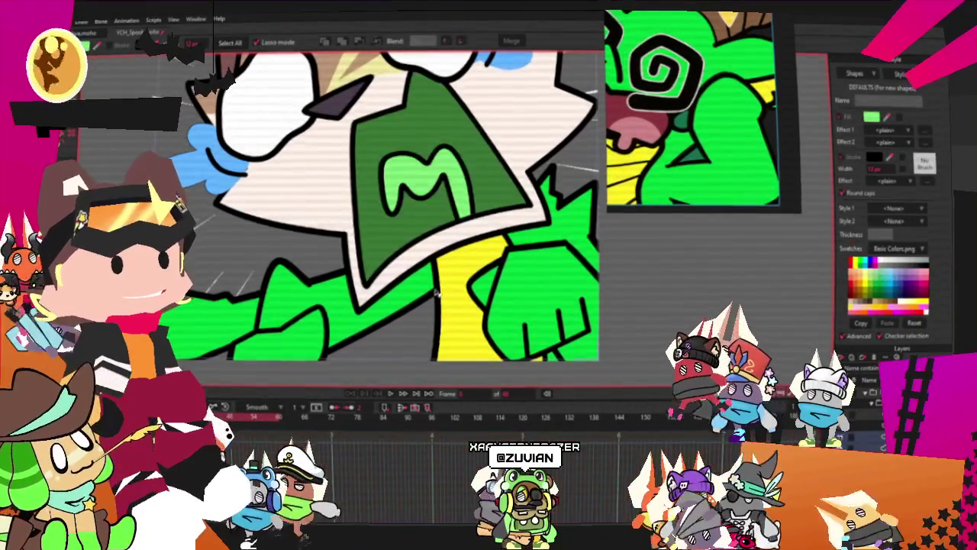
click(414, 210)
scroll(416, 209, down, 2)
scroll(416, 209, up, 1)
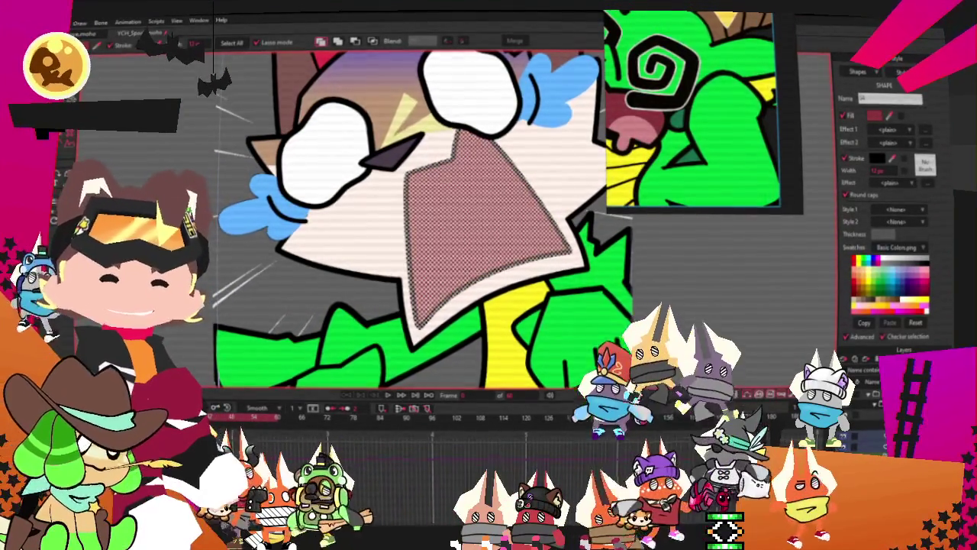
key(ctrl+d)
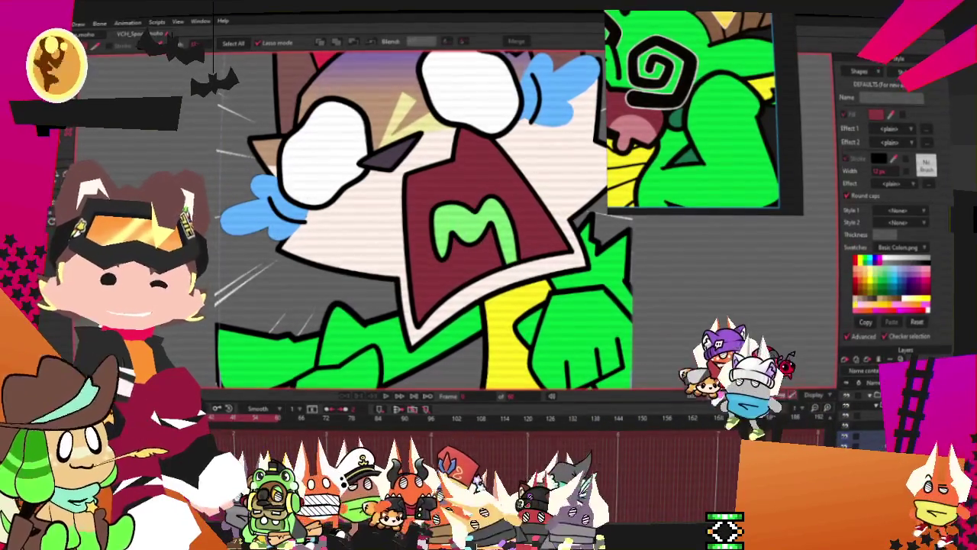
Fill the green M shape inside the mouth with pink.
click(500, 241)
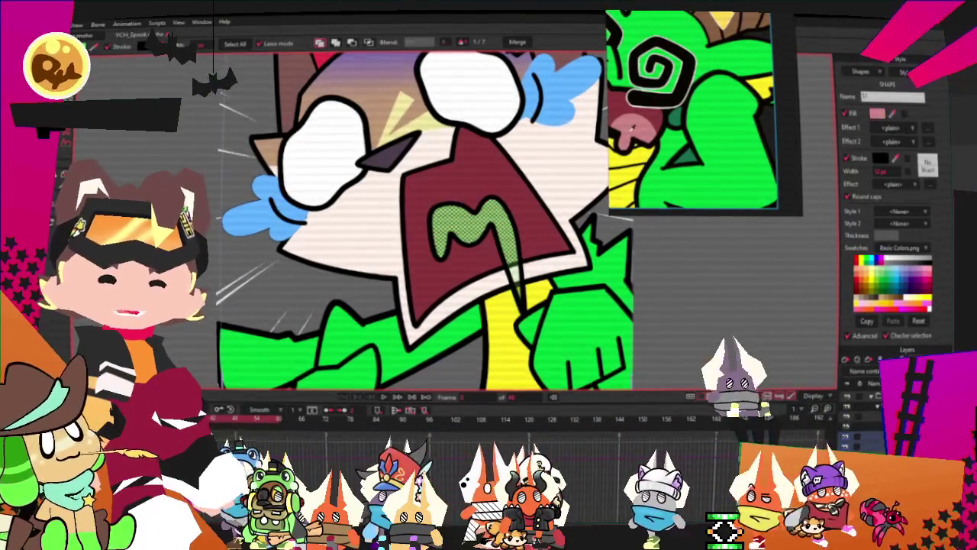
click(912, 301)
scroll(529, 191, down, 3)
scroll(529, 190, down, 2)
scroll(611, 168, up, 4)
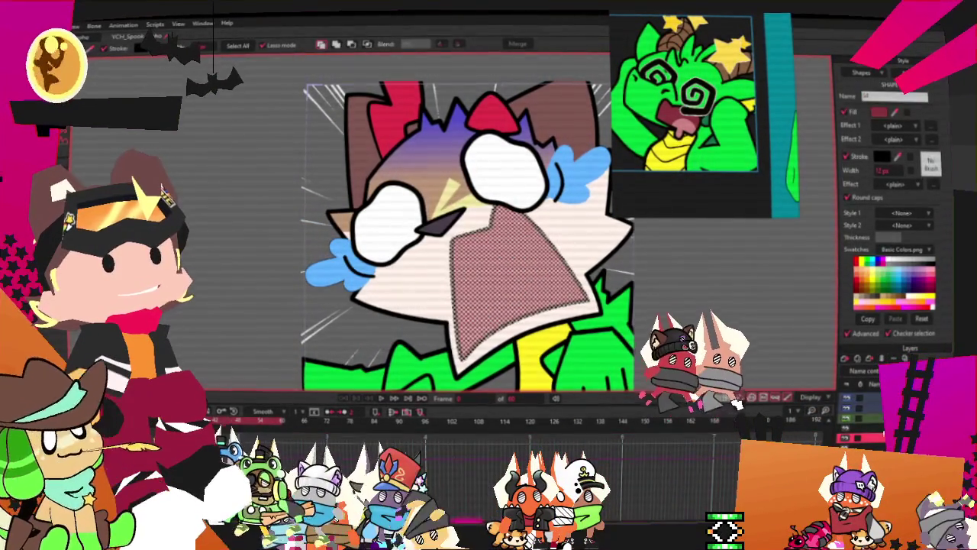
key(0)
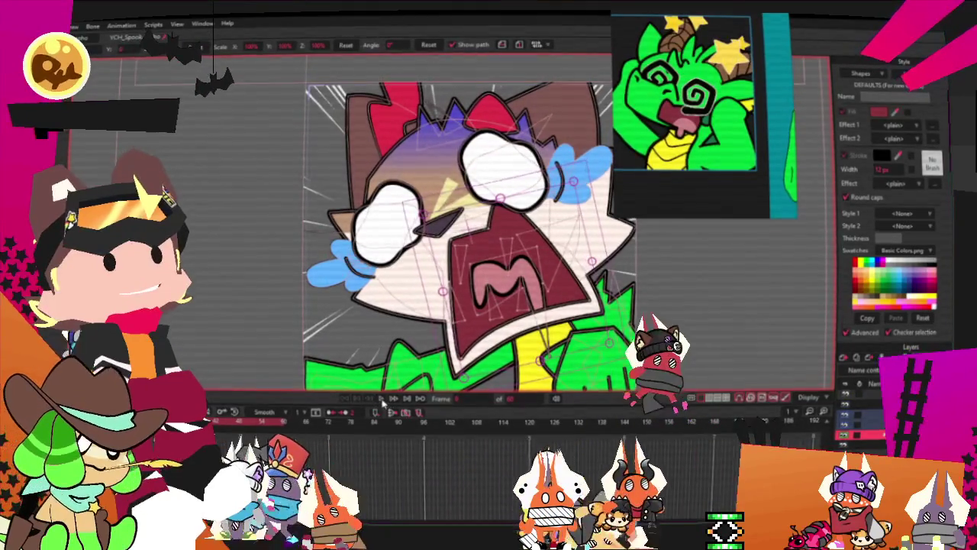
Select all the character's points, then pick out the pale face fill shape.
scroll(490, 230, up, 2)
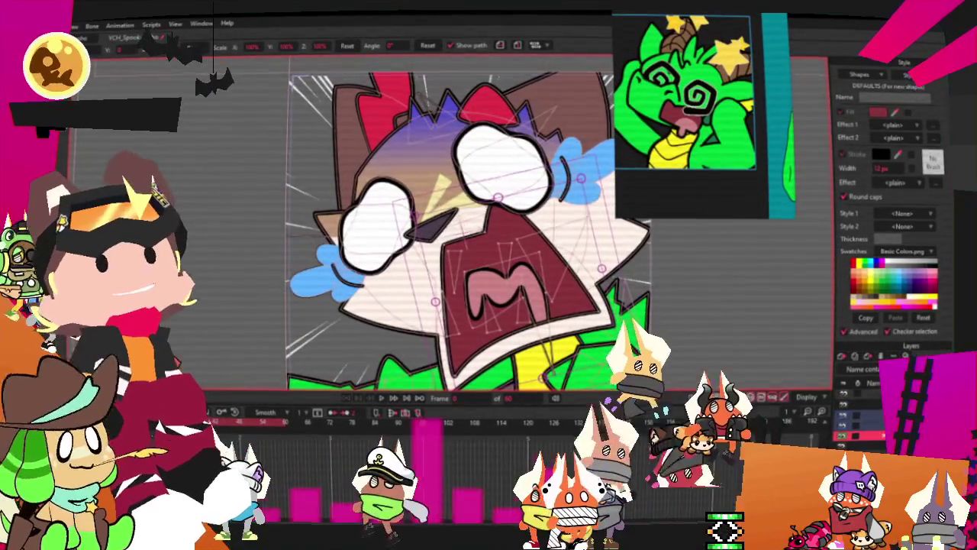
click(492, 261)
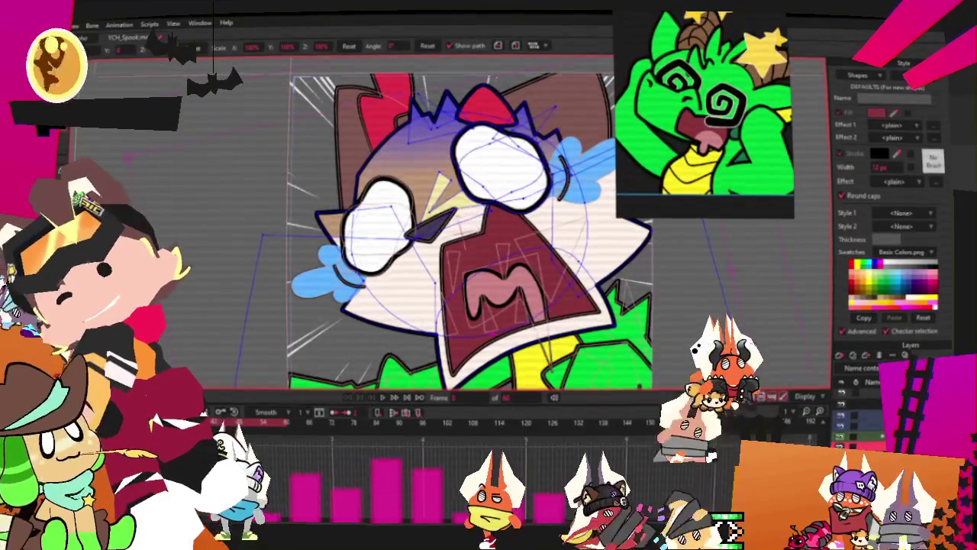
key(q)
click(561, 272)
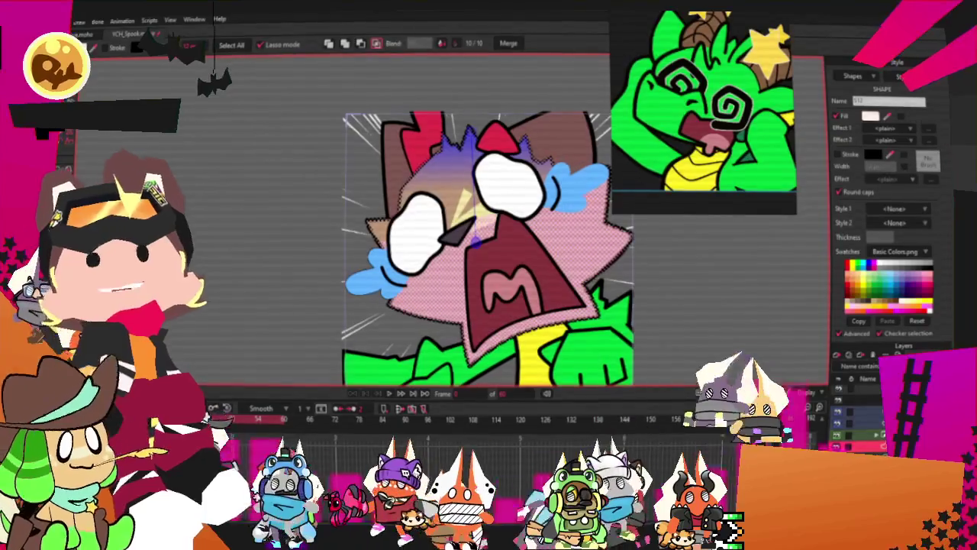
Give the hair a gradient fill with a green first stop, running green to blue.
scroll(430, 330, down, 2)
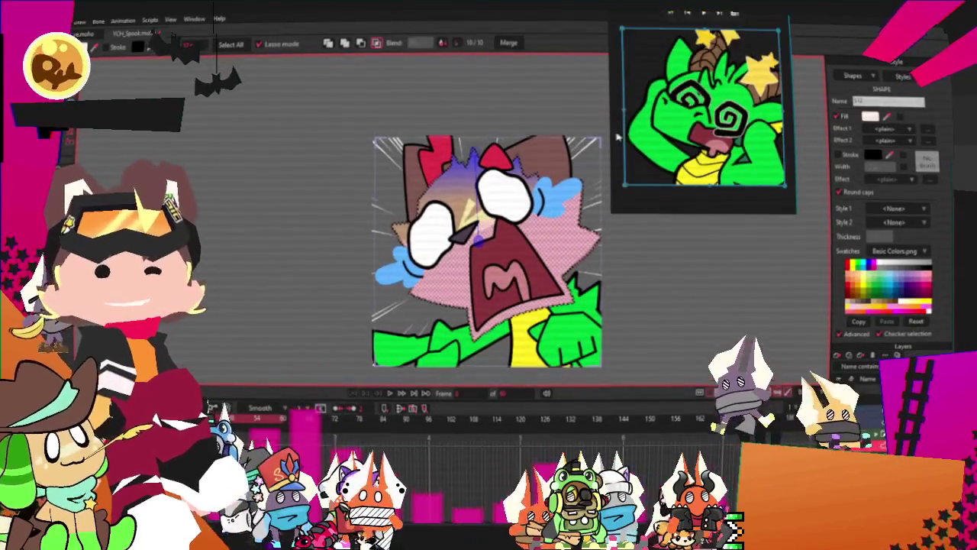
scroll(627, 256, up, 2)
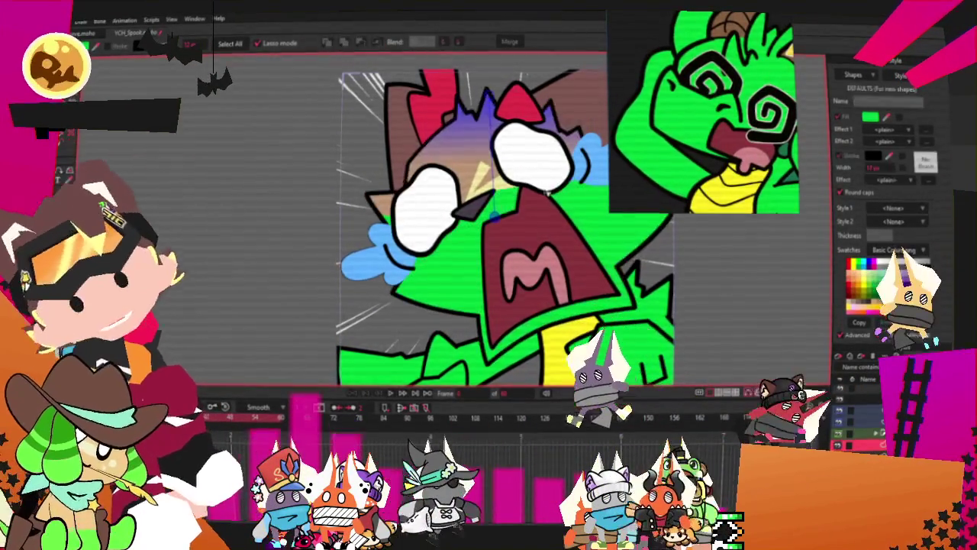
scroll(547, 193, down, 2)
scroll(582, 130, up, 3)
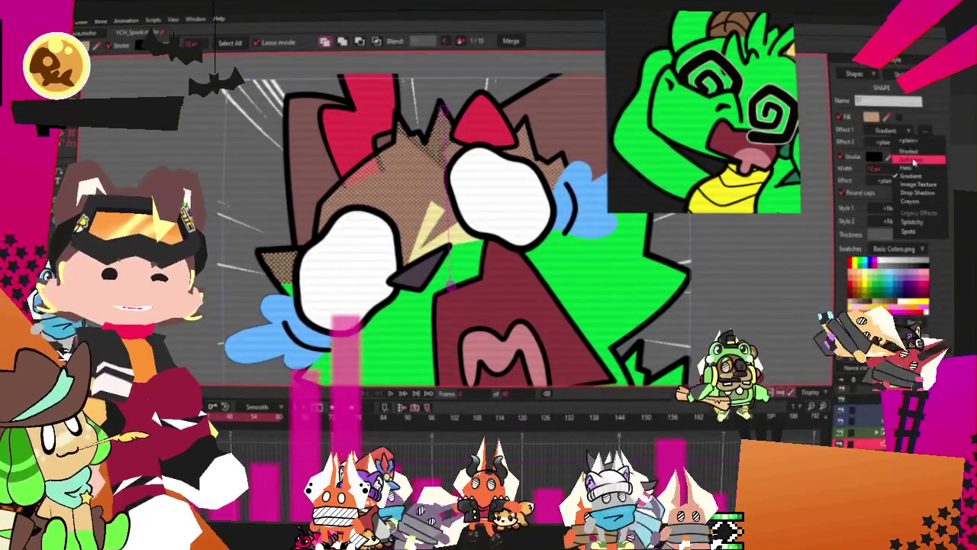
click(924, 130)
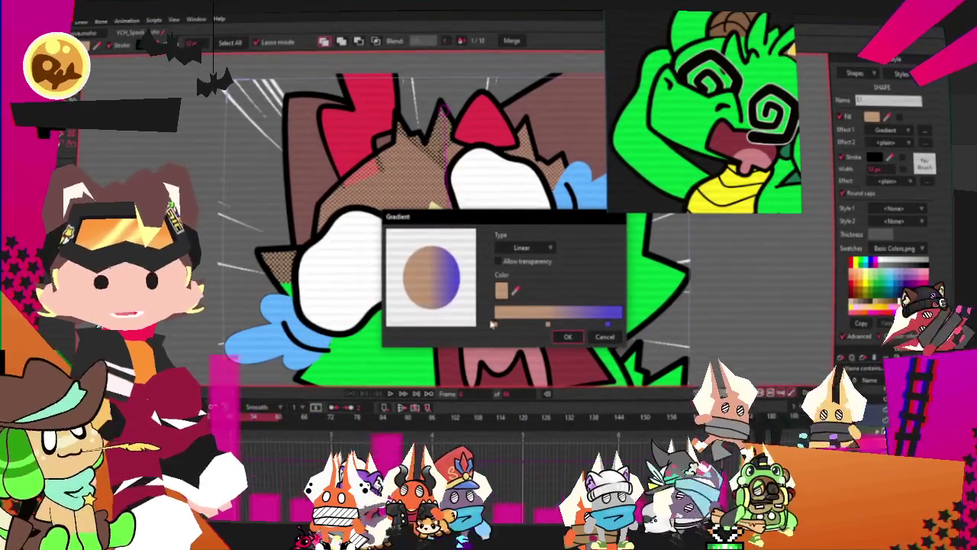
click(495, 324)
click(497, 325)
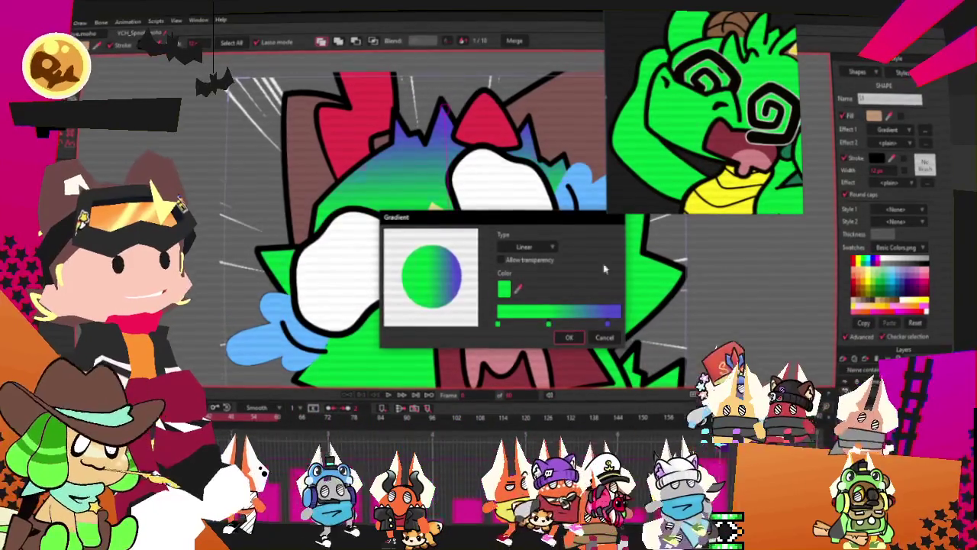
click(569, 338)
Select the small shape beside the nose for point editing.
scroll(442, 207, down, 5)
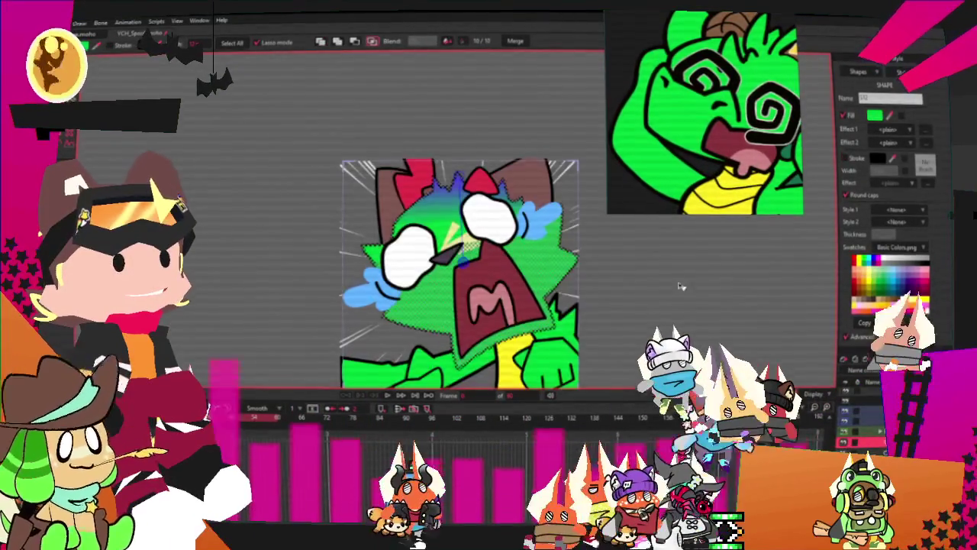
scroll(442, 206, down, 3)
scroll(439, 192, up, 3)
scroll(397, 229, up, 1)
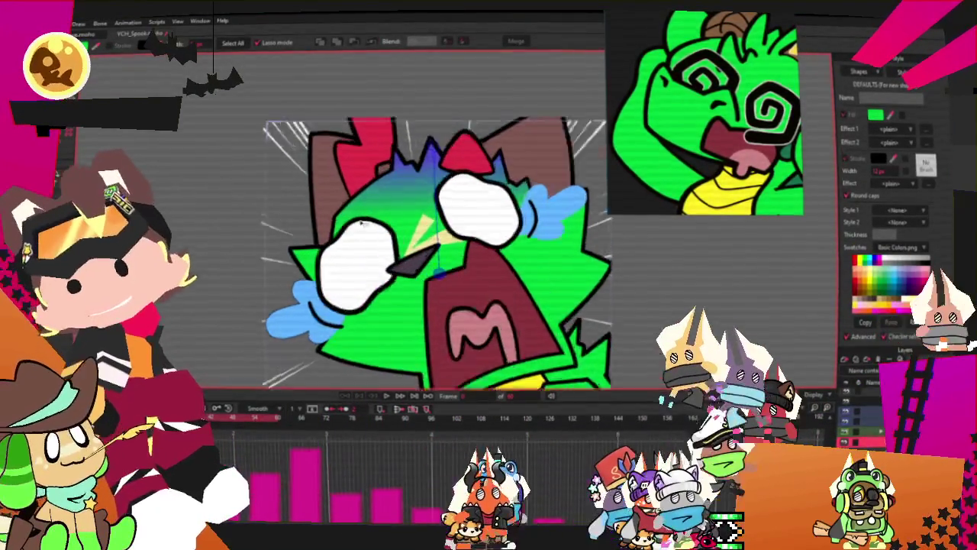
scroll(354, 277, up, 1)
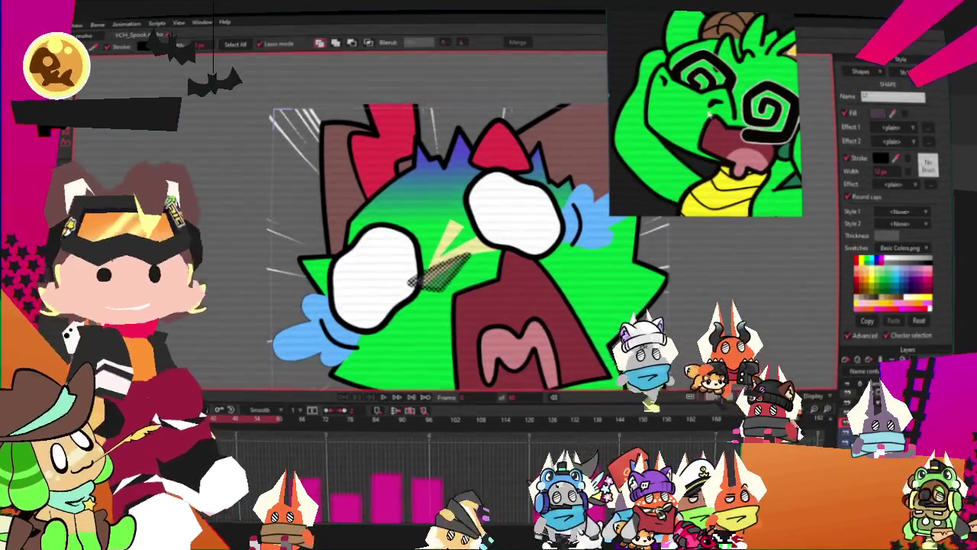
click(439, 264)
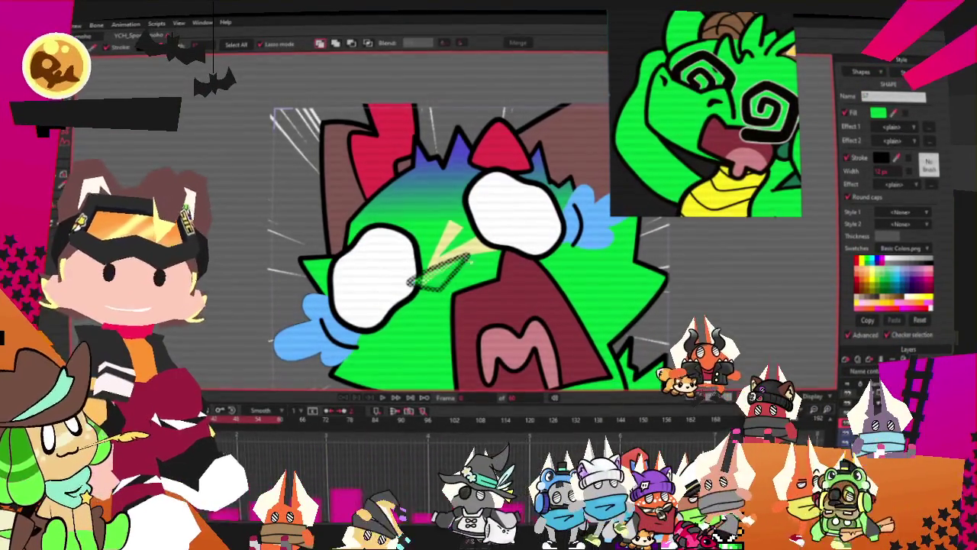
key(space)
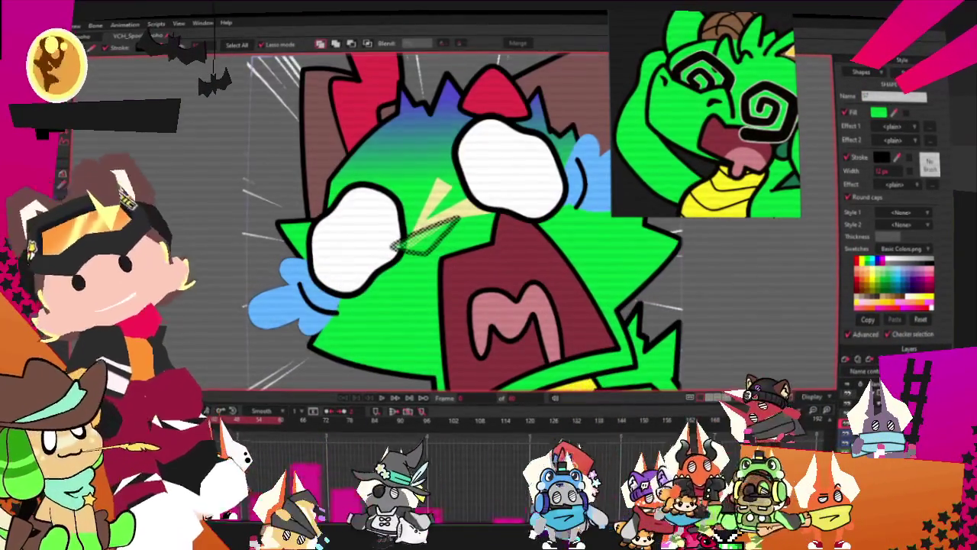
scroll(458, 229, up, 2)
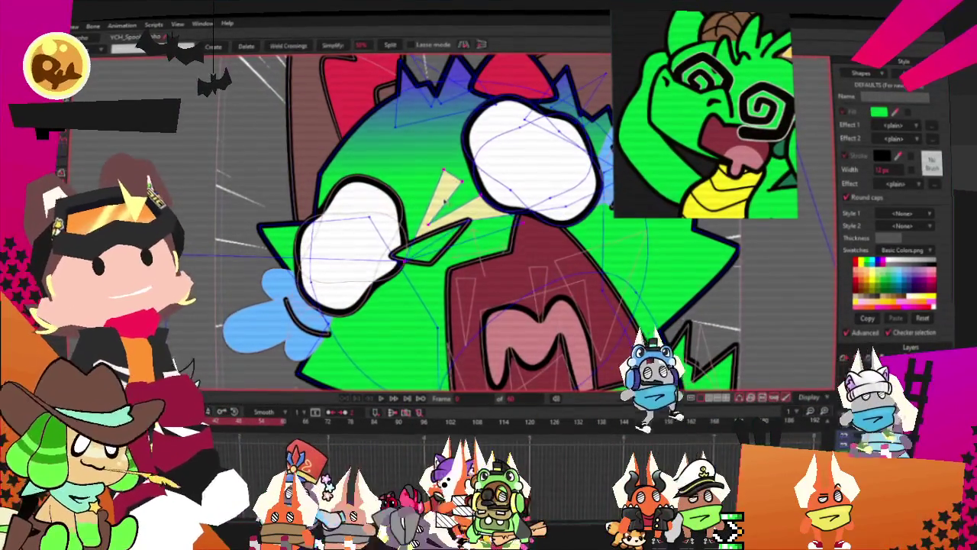
Notch the triangle's middle point and reshape the dark curve above the left eye.
scroll(445, 222, up, 1)
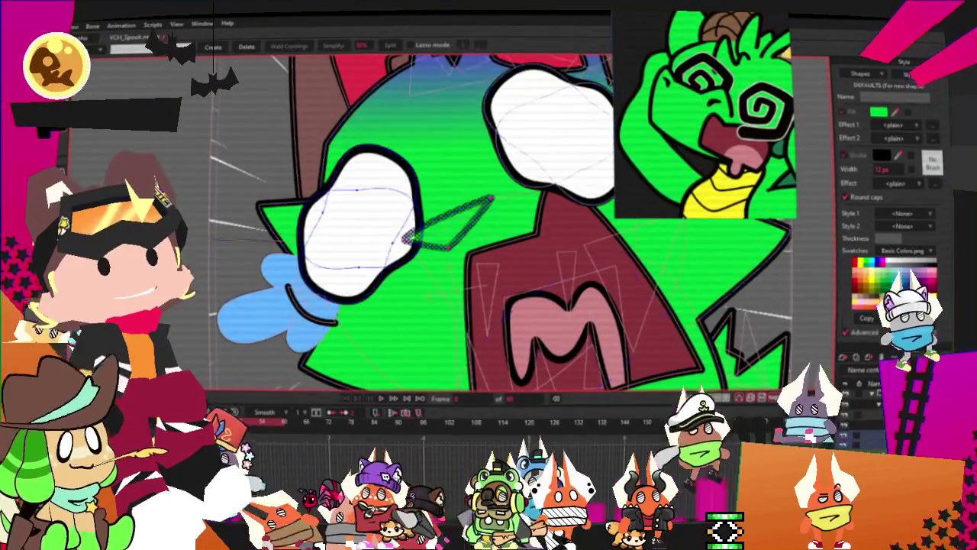
scroll(429, 192, up, 1)
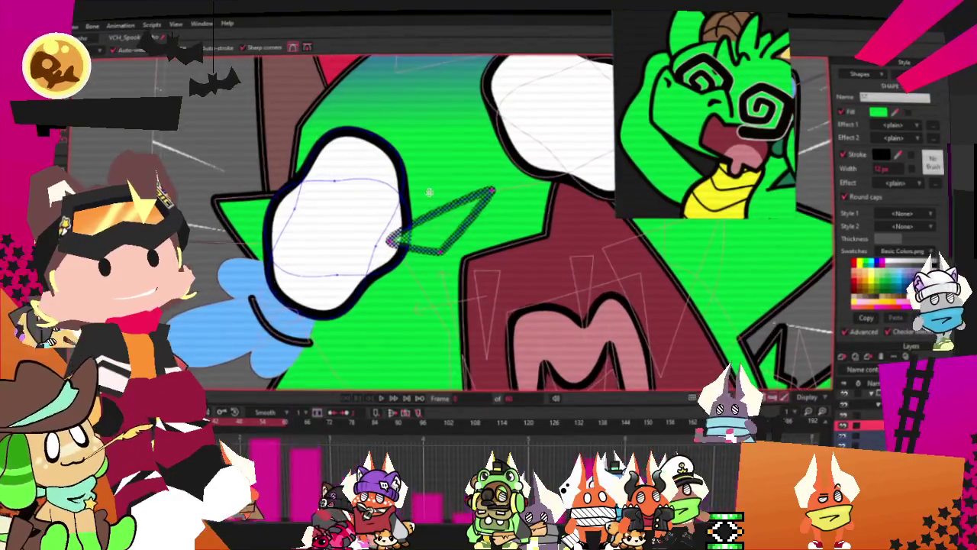
drag(438, 210, 450, 158)
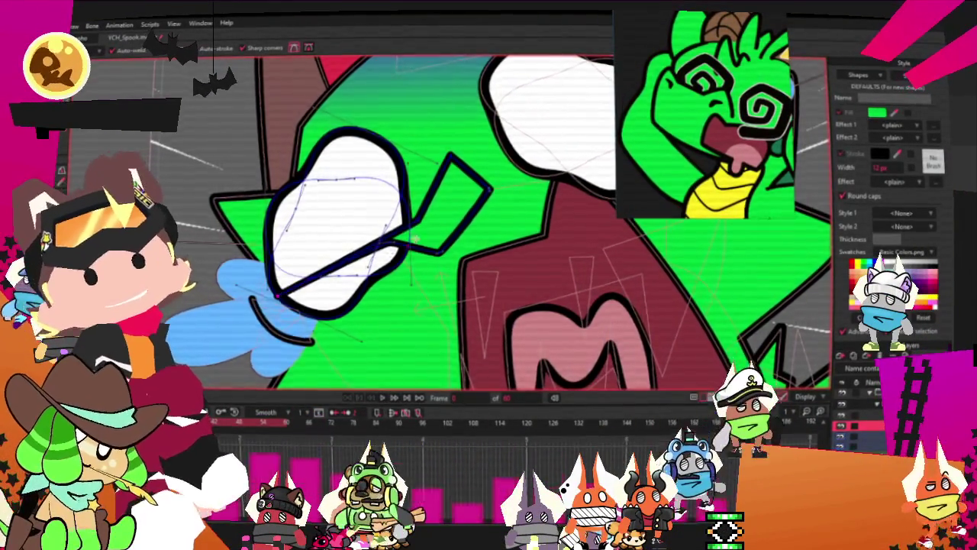
scroll(414, 239, up, 1)
key(t)
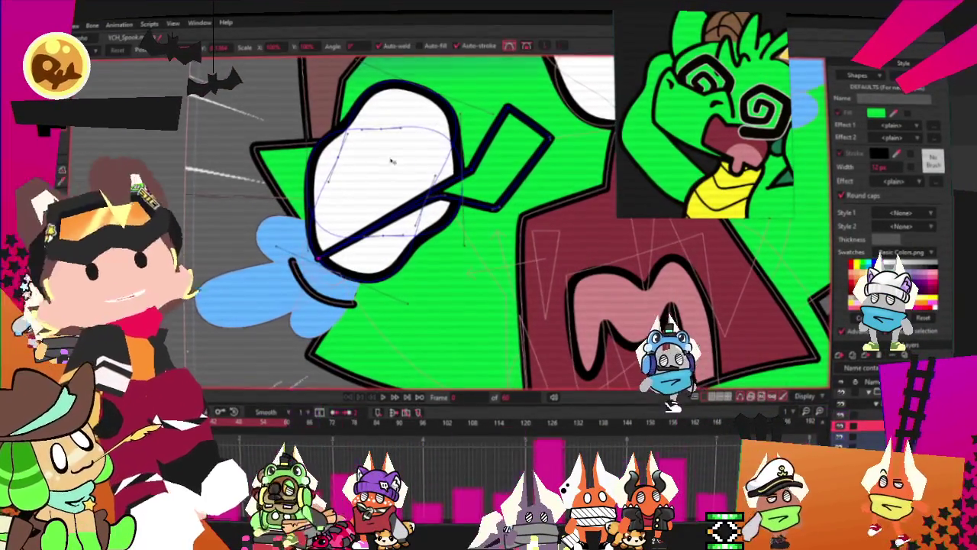
drag(456, 192, 440, 219)
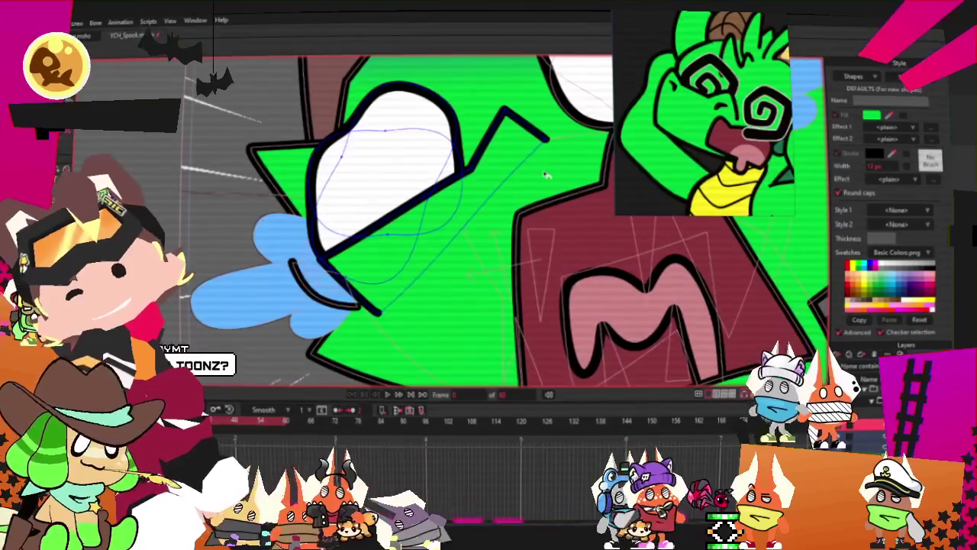
scroll(478, 155, up, 3)
scroll(477, 155, down, 2)
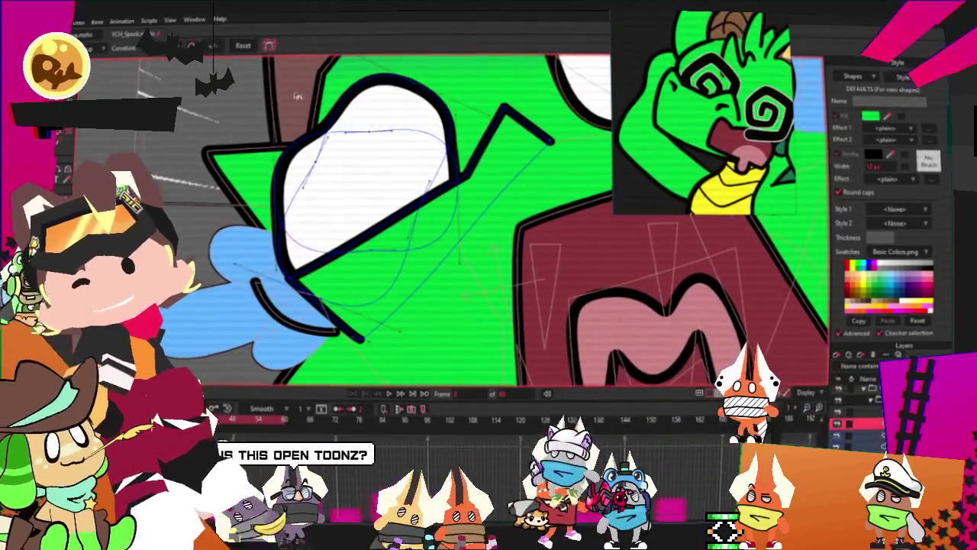
scroll(523, 114, up, 2)
drag(502, 97, 472, 139)
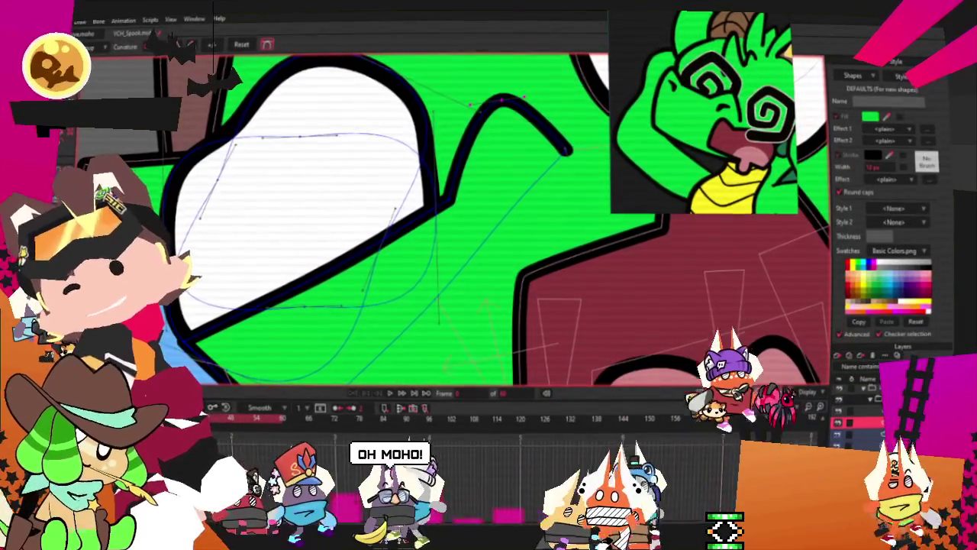
key(t)
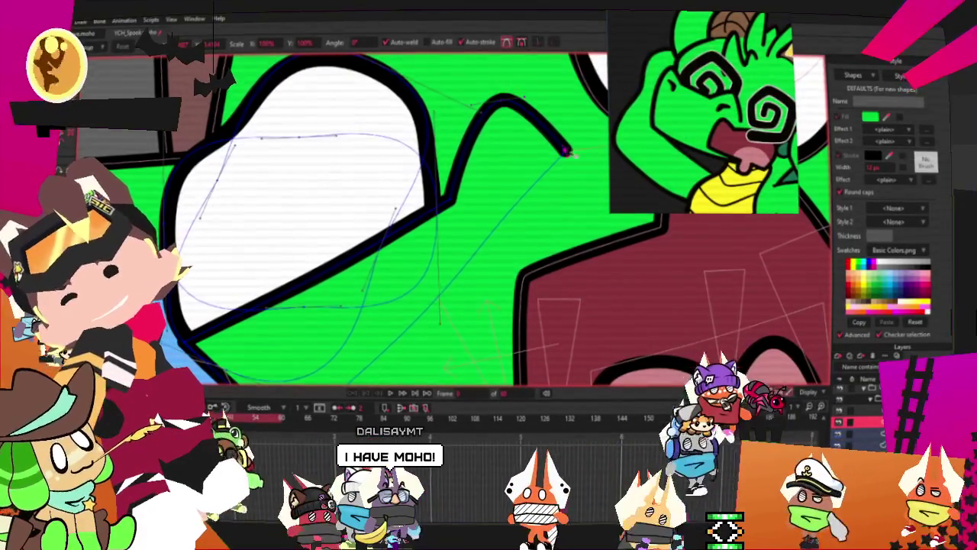
drag(566, 145, 568, 168)
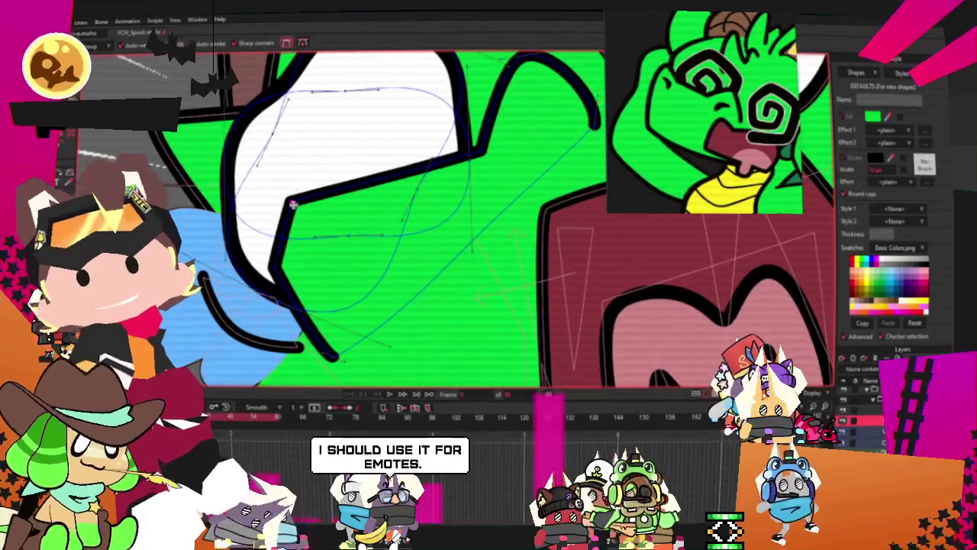
Reshape the cheek outline beside the blue shape, curving its lower end toward the eye.
scroll(347, 182, up, 1)
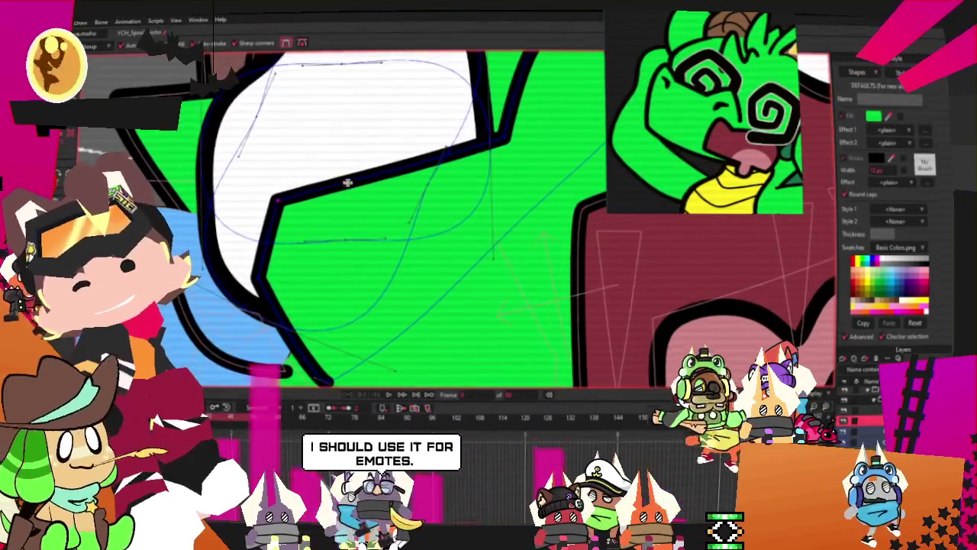
scroll(359, 194, down, 2)
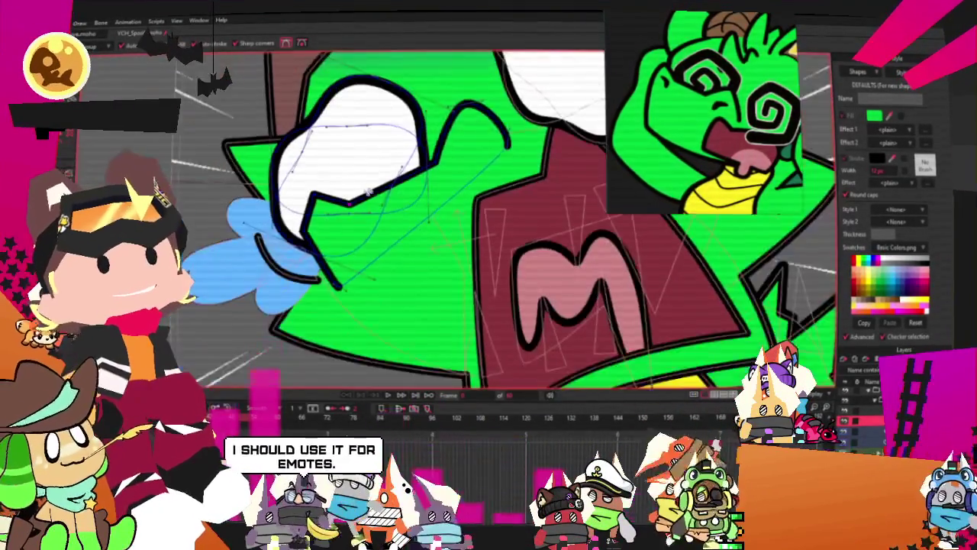
scroll(367, 192, up, 1)
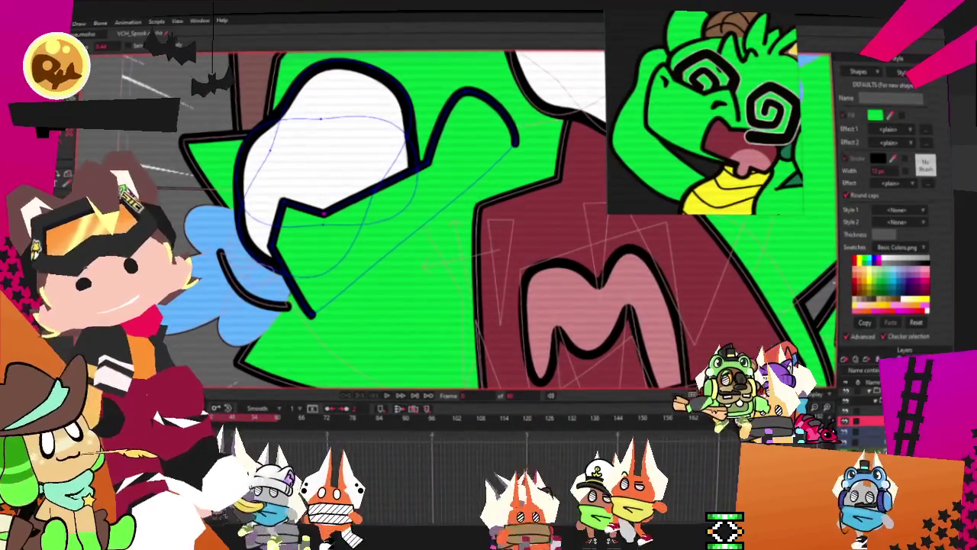
scroll(324, 213, up, 1)
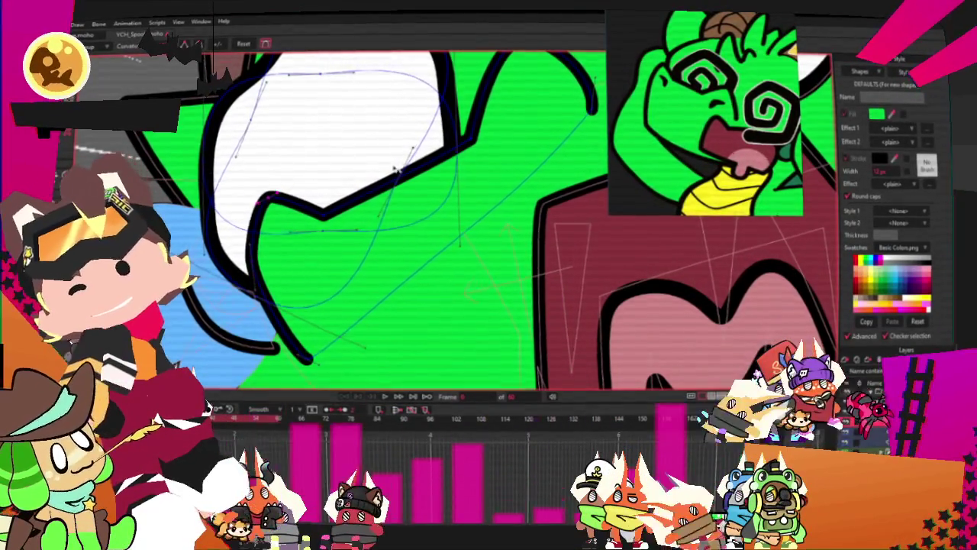
scroll(276, 223, down, 2)
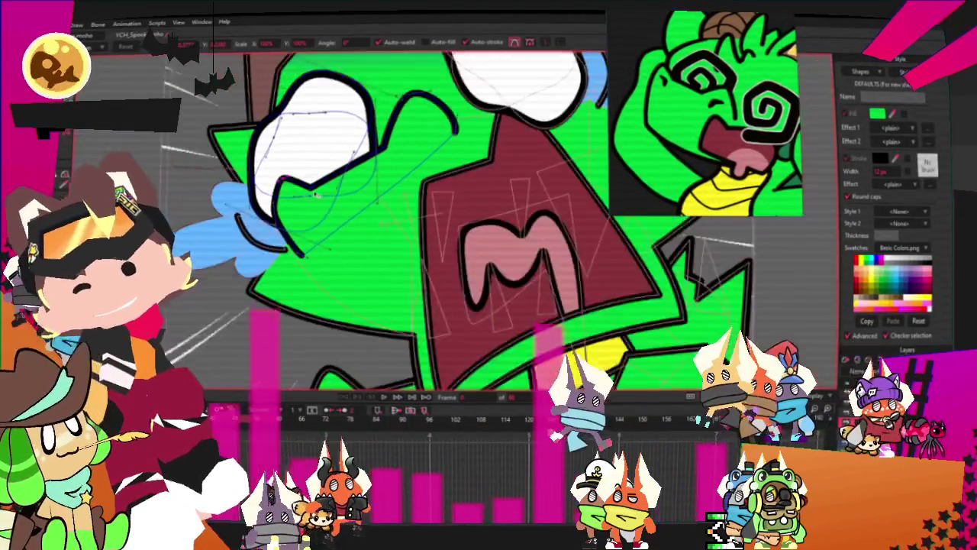
scroll(275, 224, up, 1)
mouse_move(313, 271)
mouse_down()
mouse_move(260, 180)
mouse_move(303, 194)
mouse_up()
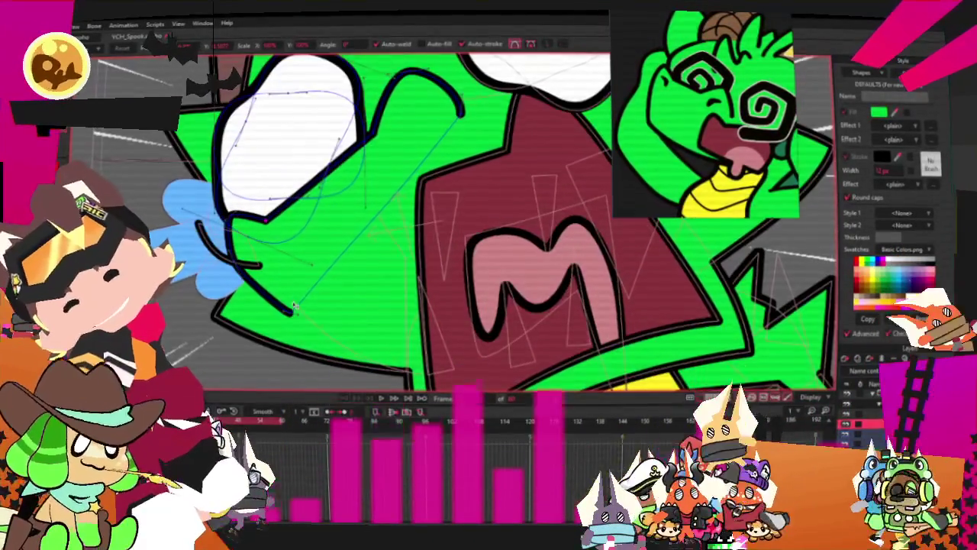
drag(294, 307, 269, 292)
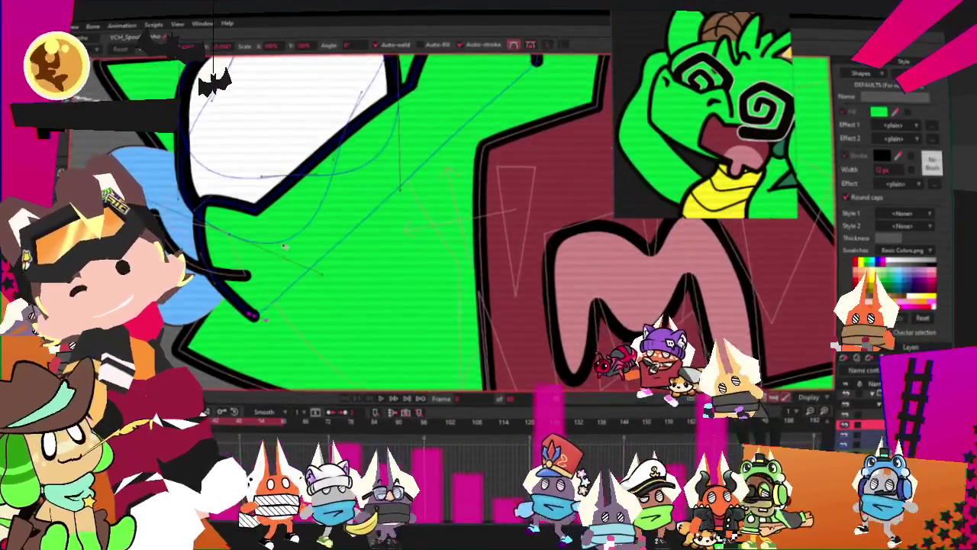
drag(269, 293, 259, 263)
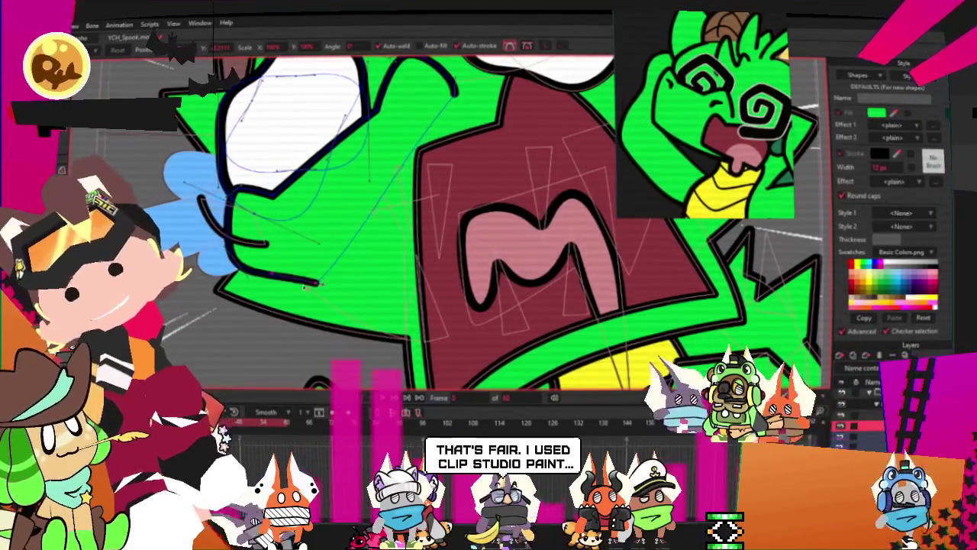
scroll(357, 167, down, 3)
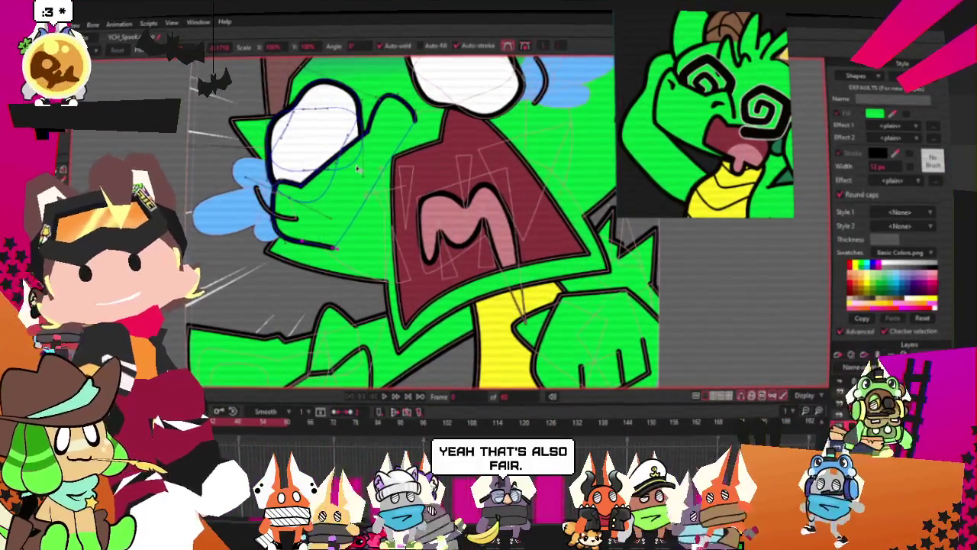
scroll(357, 168, down, 3)
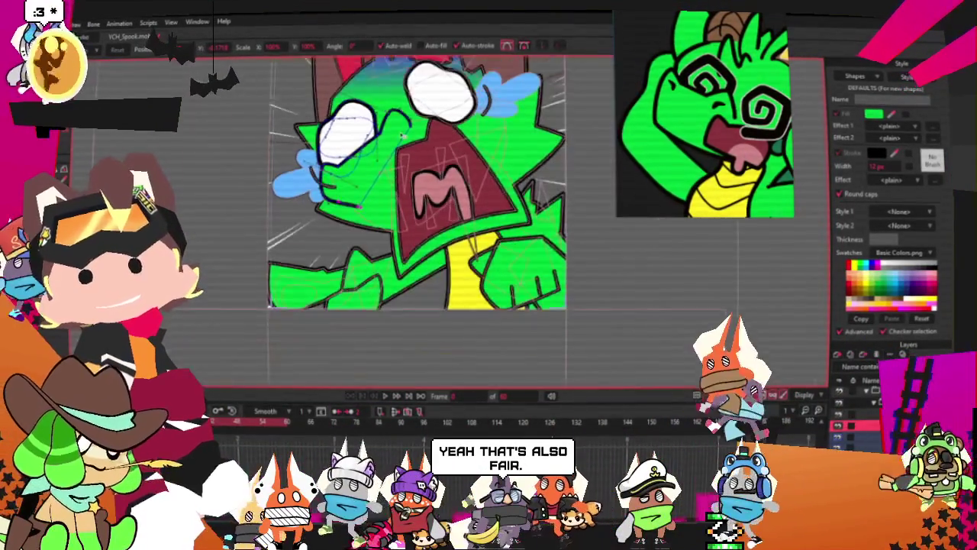
scroll(373, 178, up, 5)
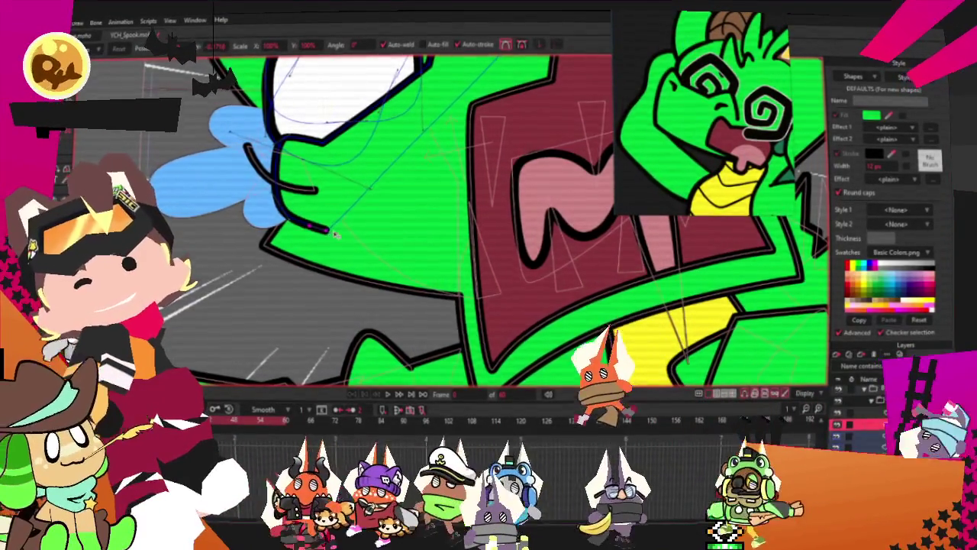
scroll(259, 224, down, 3)
scroll(305, 218, up, 2)
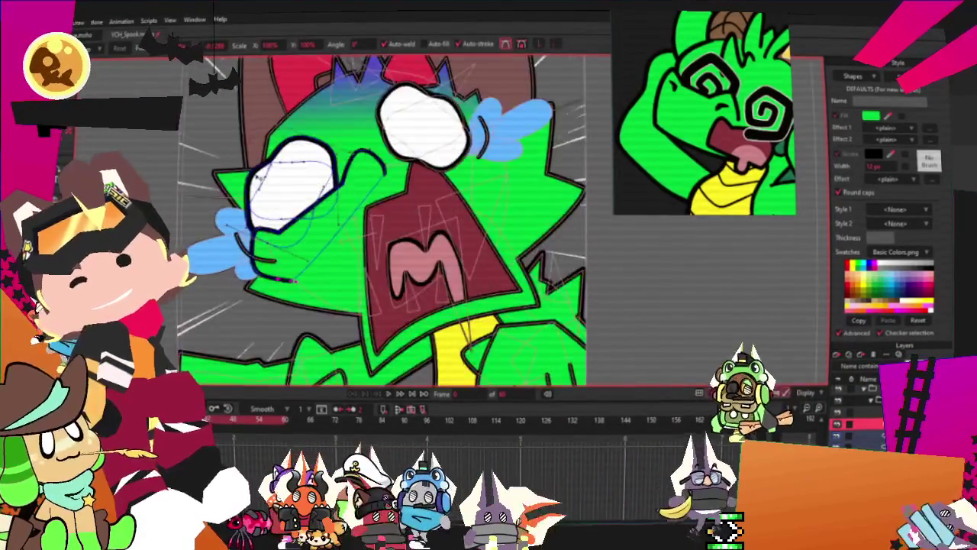
scroll(328, 210, up, 1)
scroll(345, 206, down, 1)
scroll(343, 207, up, 2)
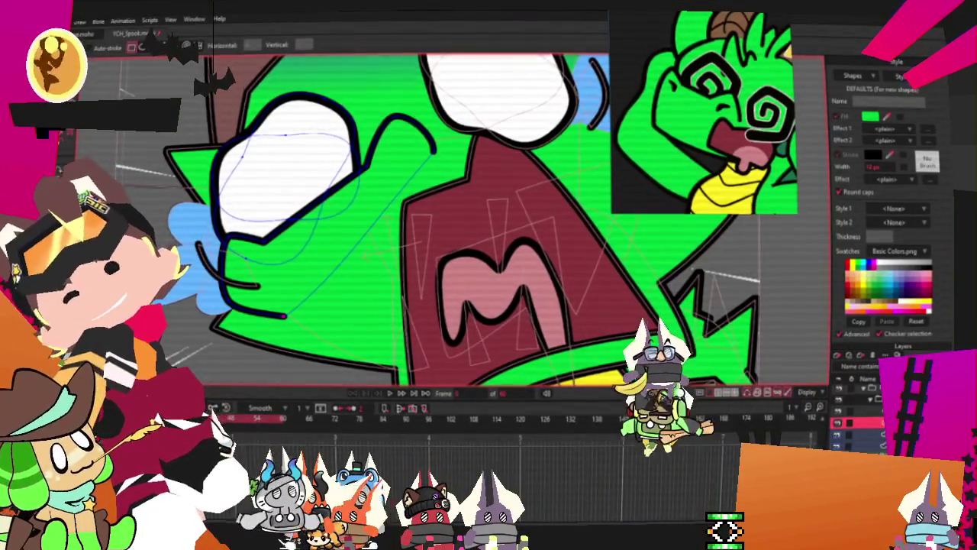
scroll(416, 140, up, 1)
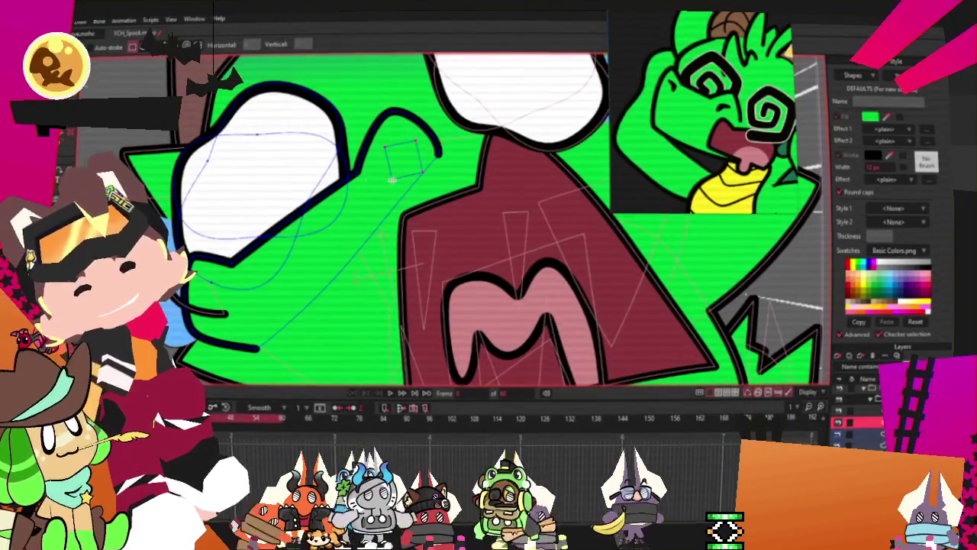
scroll(458, 230, up, 2)
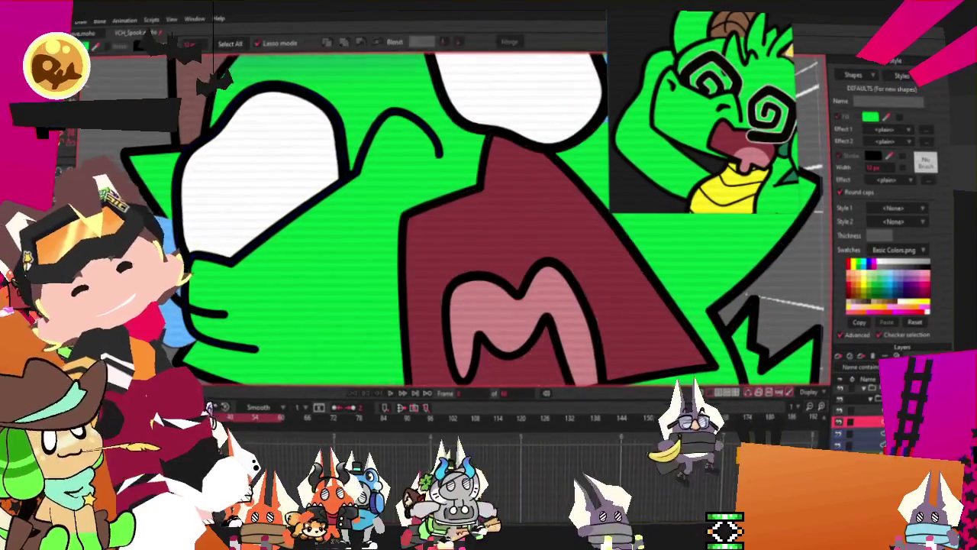
scroll(459, 229, up, 1)
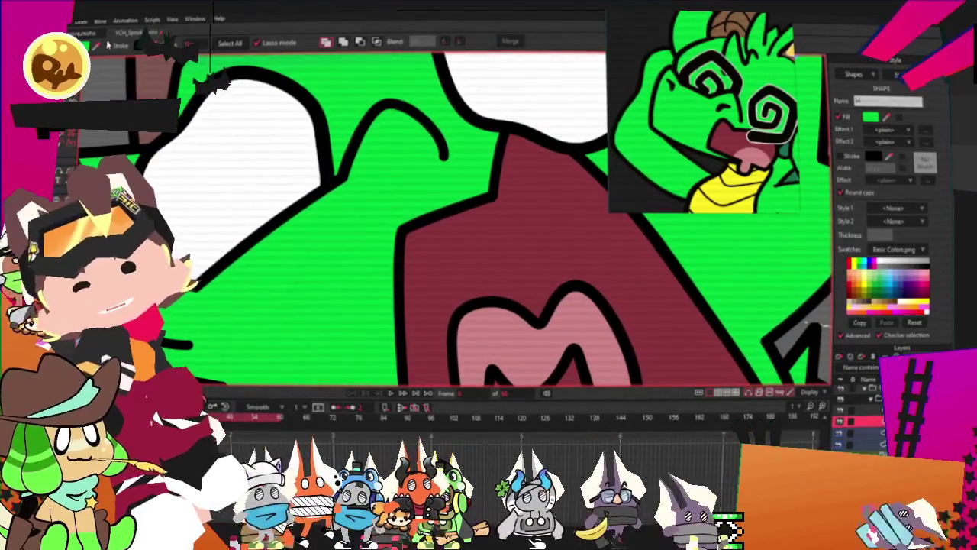
Drag the black square's corners into a small triangle and pull its lower tip down-left.
scroll(320, 124, down, 1)
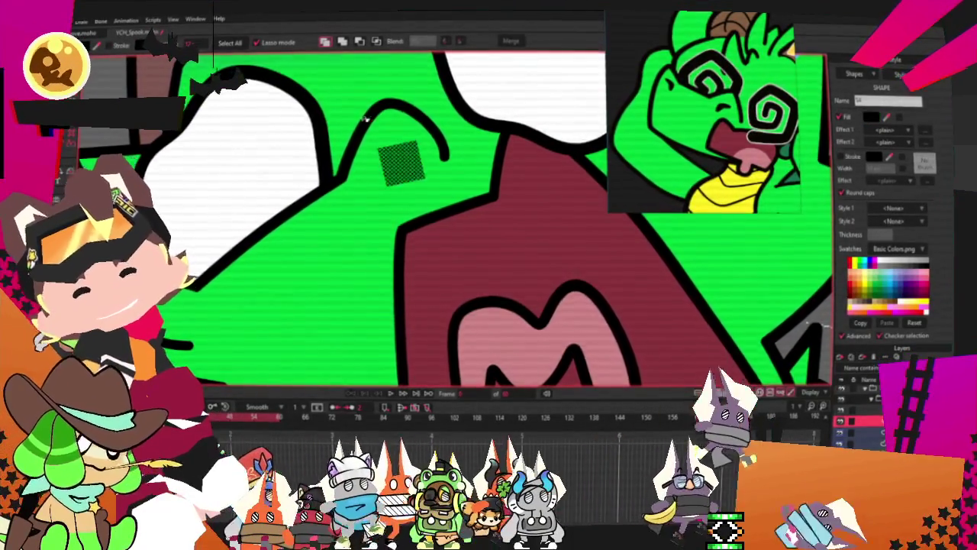
key(t)
scroll(310, 151, up, 1)
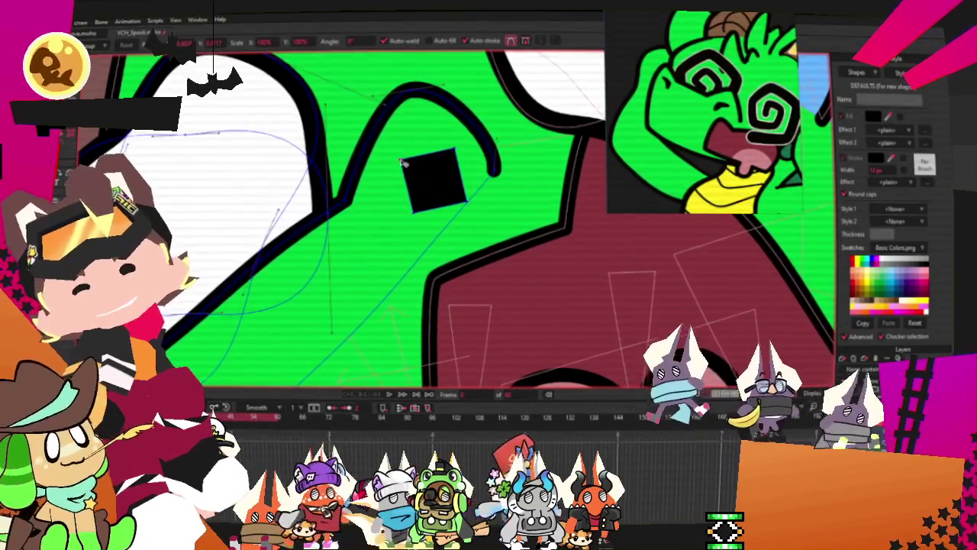
drag(456, 151, 474, 181)
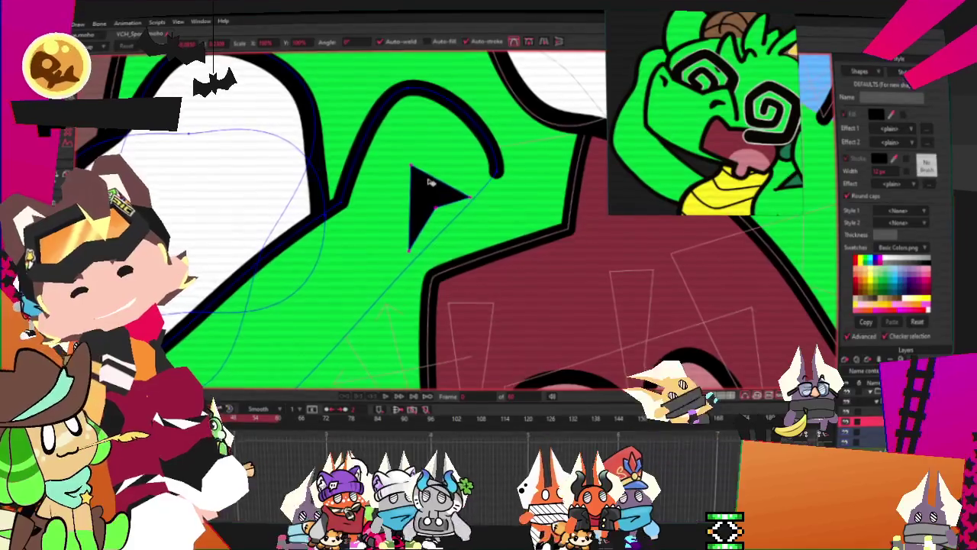
key(g)
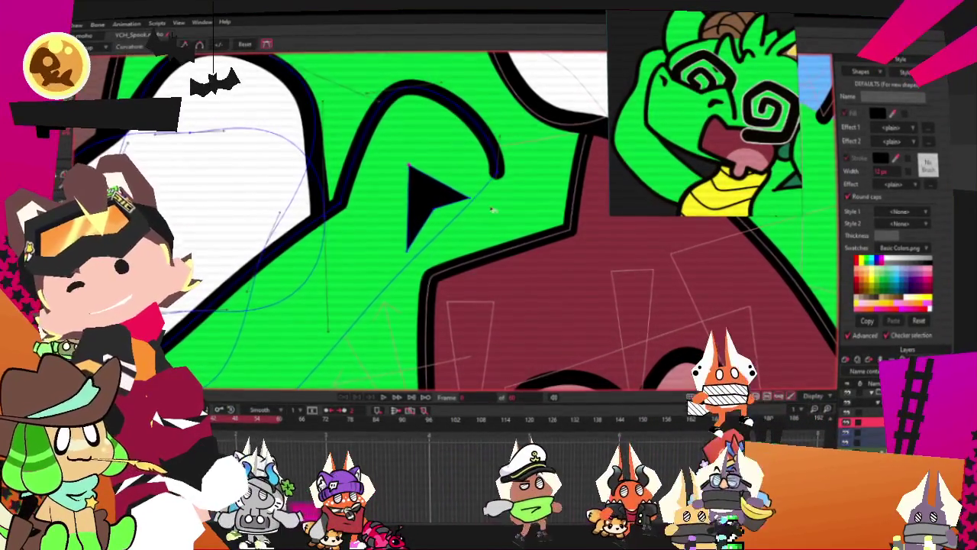
key(t)
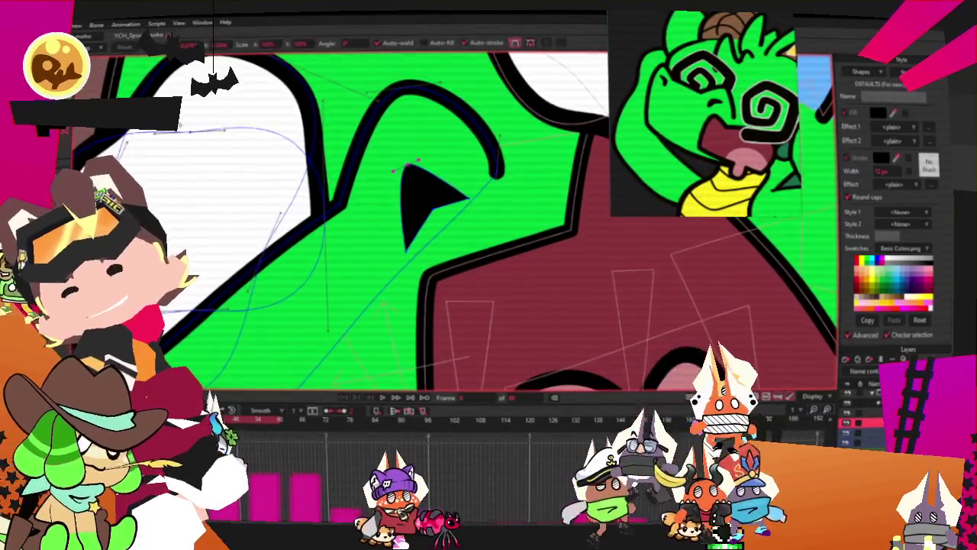
scroll(346, 270, up, 2)
drag(346, 270, 336, 278)
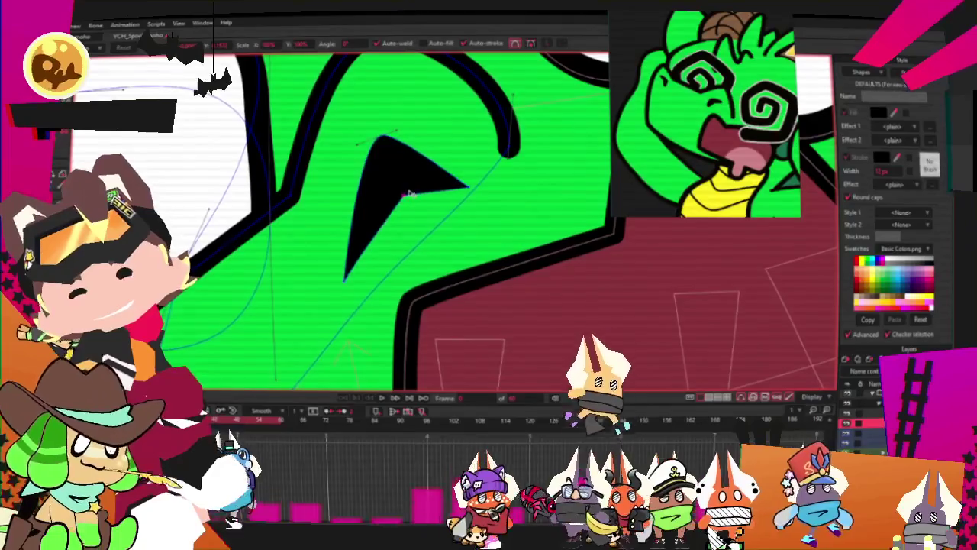
key(c)
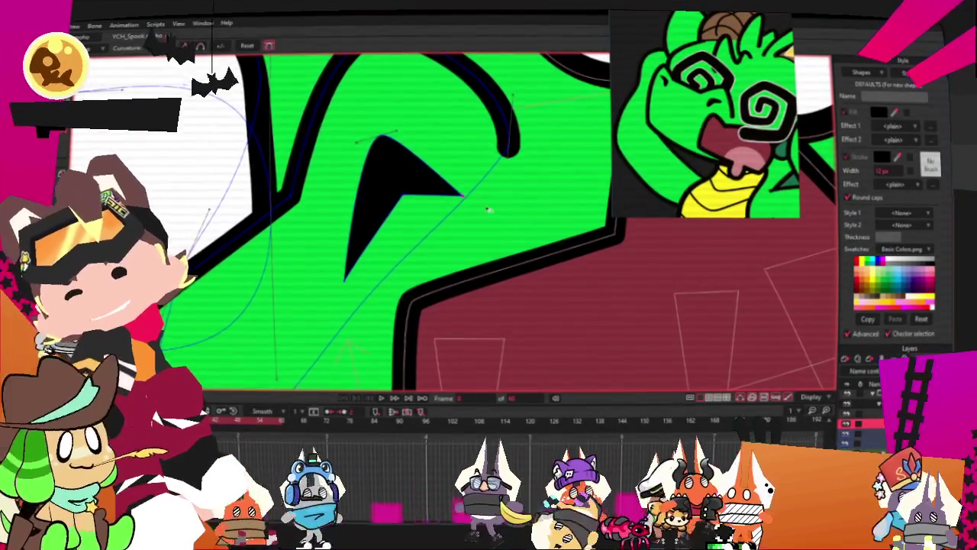
key(t)
scroll(532, 180, down, 2)
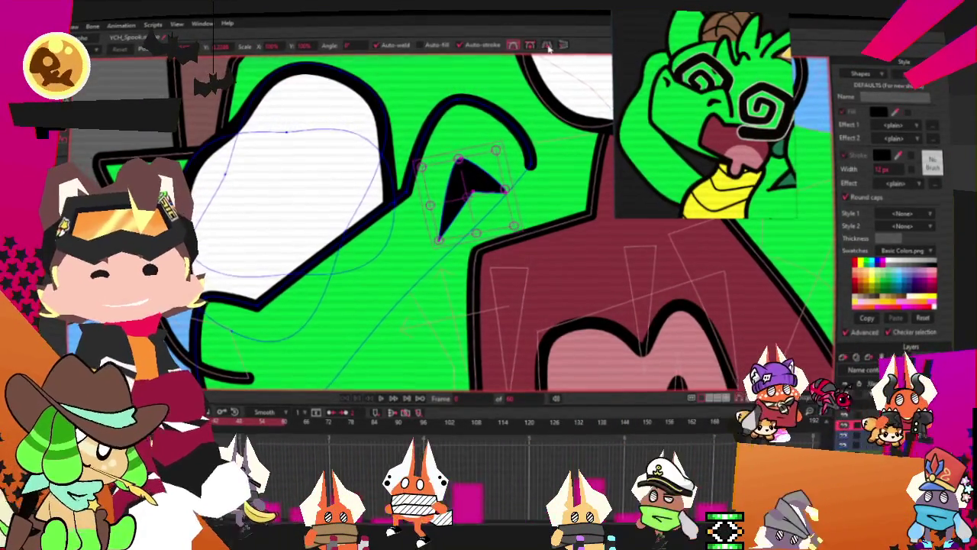
Move and rotate the whole black triangle onto the cheek so it points right.
scroll(519, 153, down, 1)
double_click(499, 172)
scroll(499, 172, down, 1)
scroll(430, 272, up, 2)
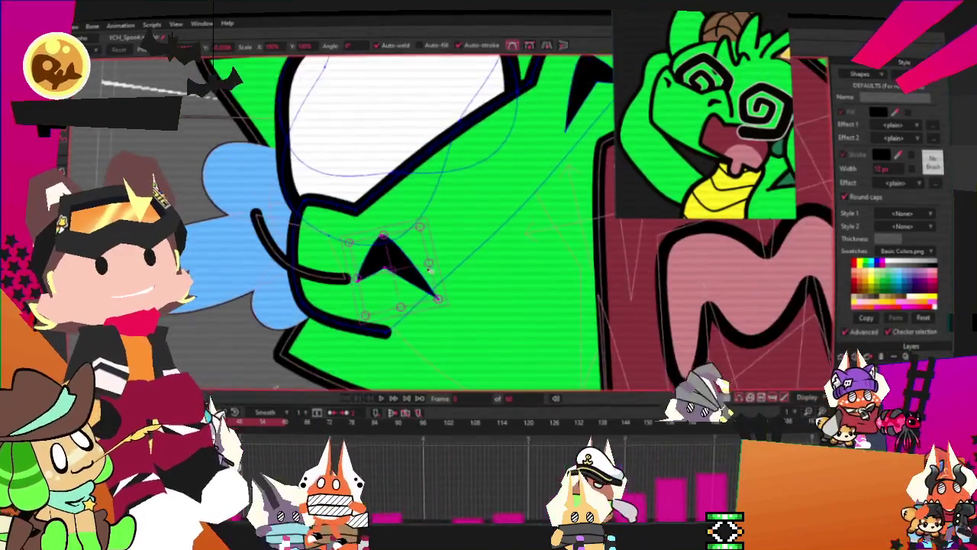
mouse_move(430, 266)
mouse_down()
mouse_move(404, 281)
mouse_move(419, 283)
mouse_up()
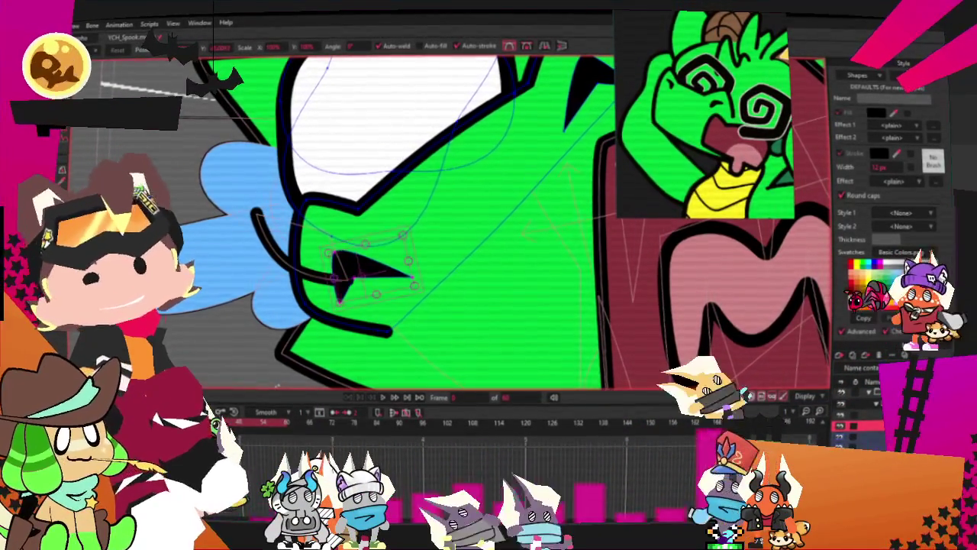
click(863, 436)
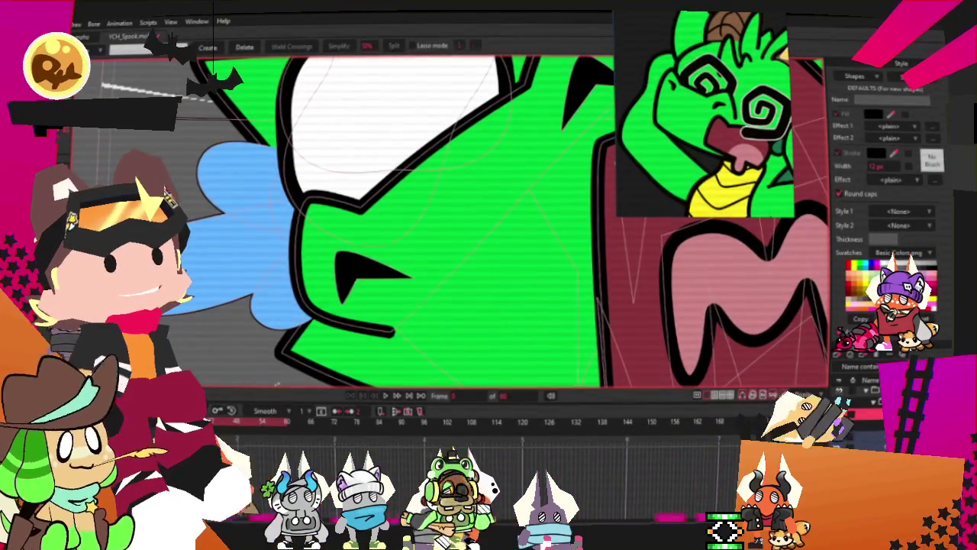
key(t)
scroll(352, 244, down, 5)
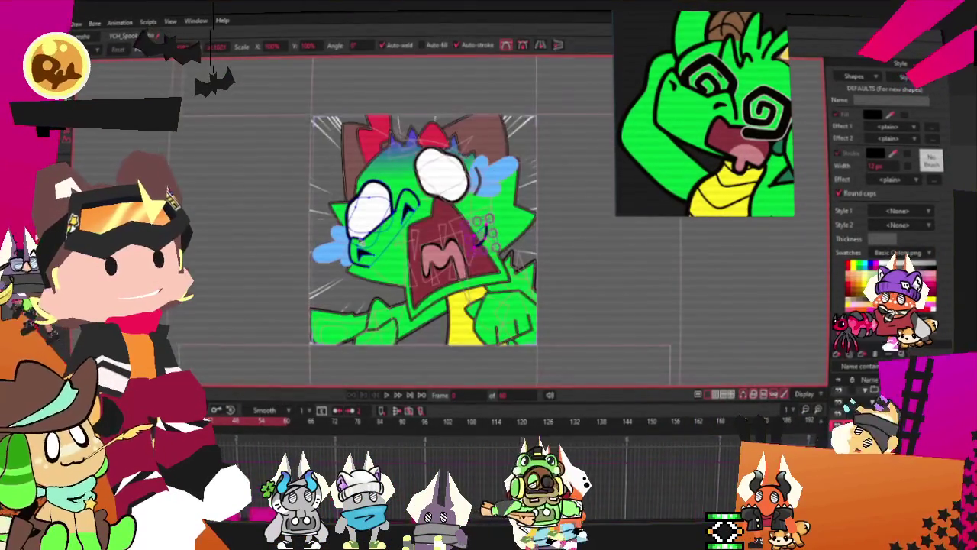
scroll(540, 229, up, 1)
scroll(541, 229, up, 2)
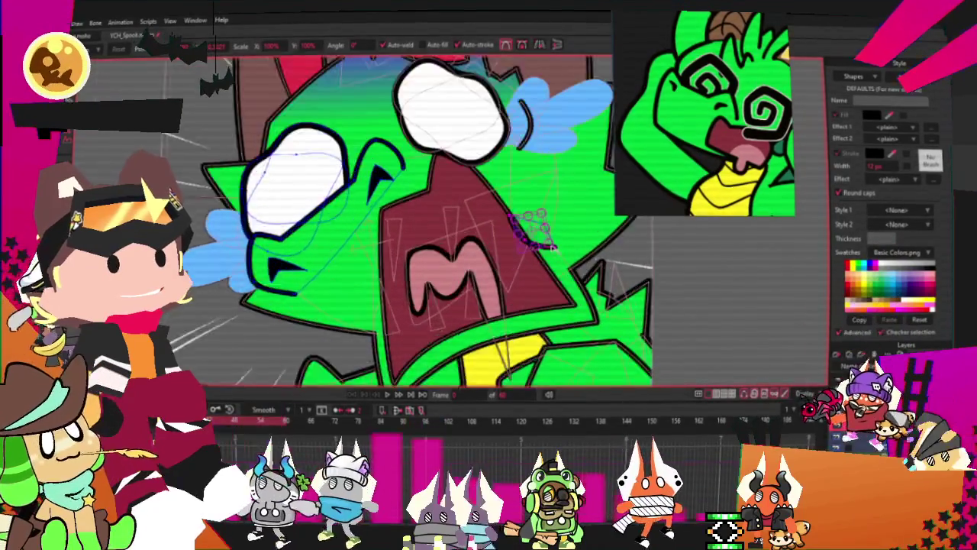
scroll(538, 233, up, 2)
scroll(535, 236, up, 1)
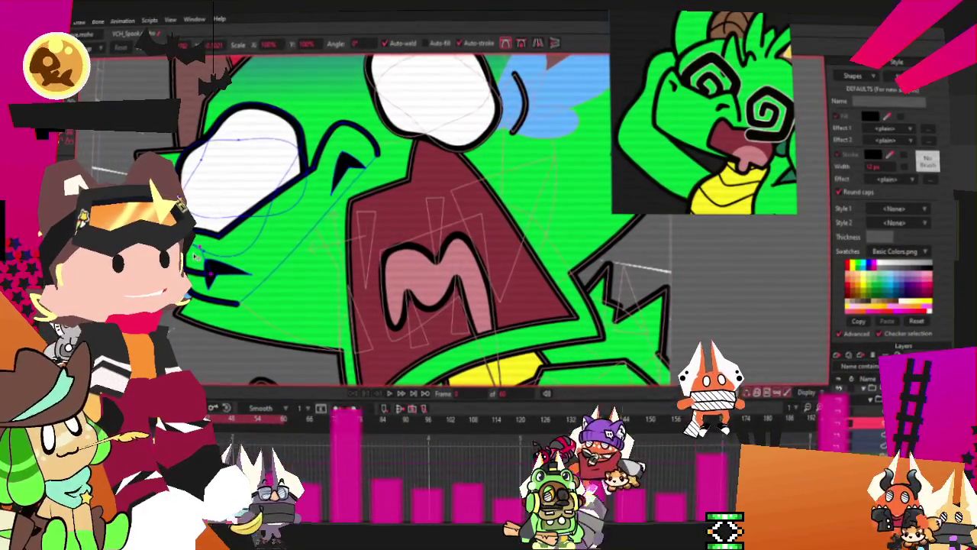
key(g)
key(ctrl+a)
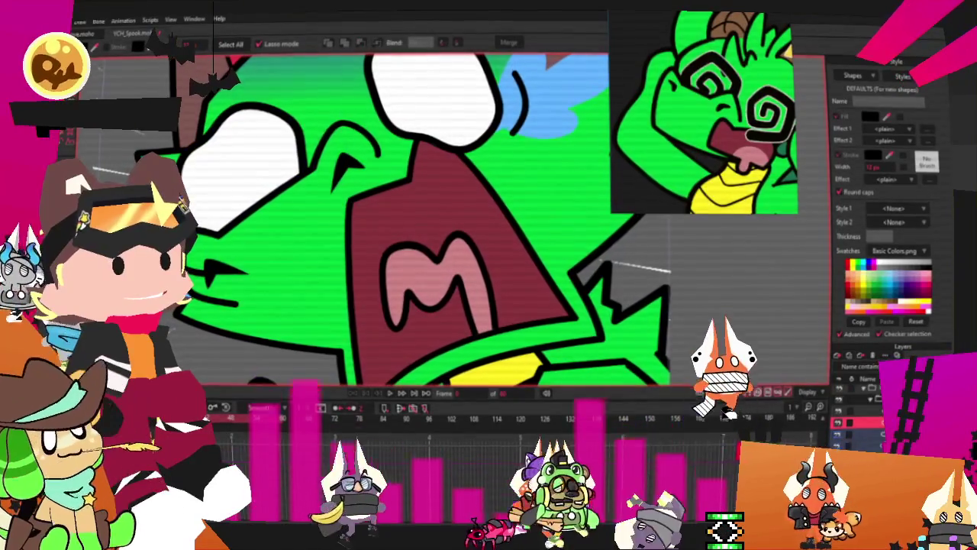
click(398, 391)
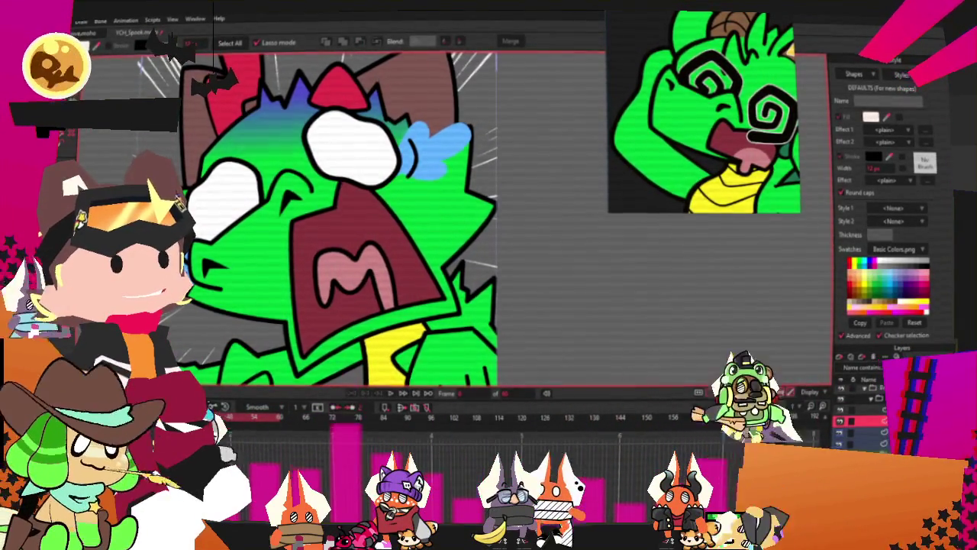
key(e)
scroll(397, 221, up, 3)
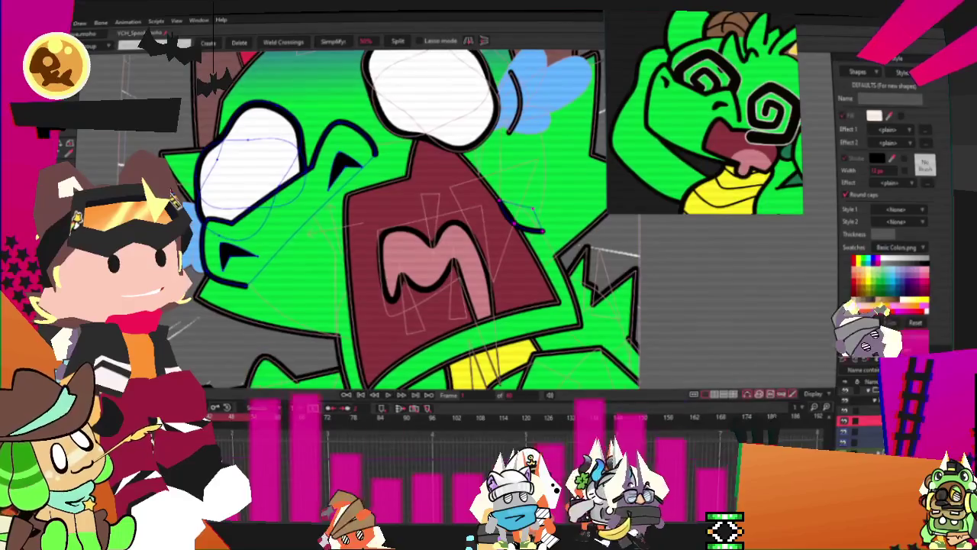
key(t)
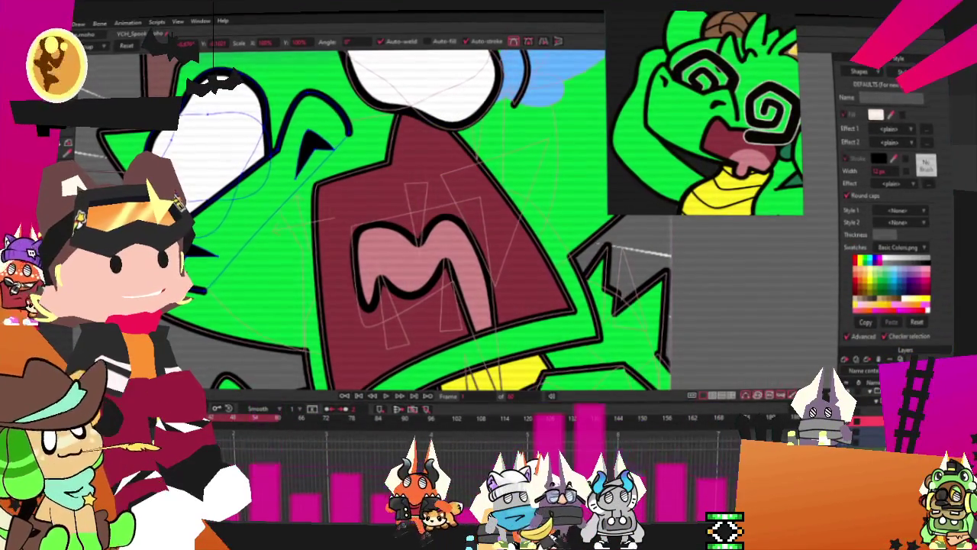
scroll(428, 321, down, 3)
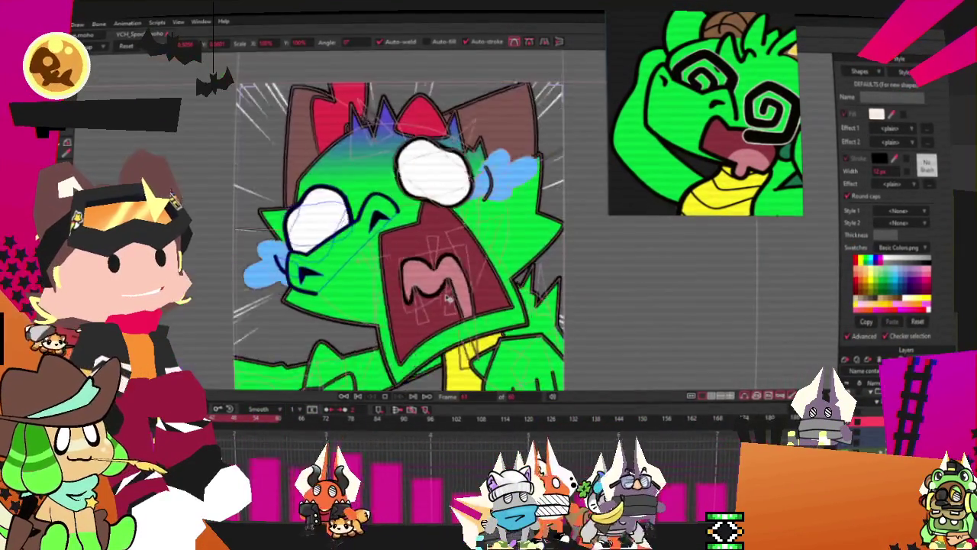
scroll(448, 296, down, 1)
key(space)
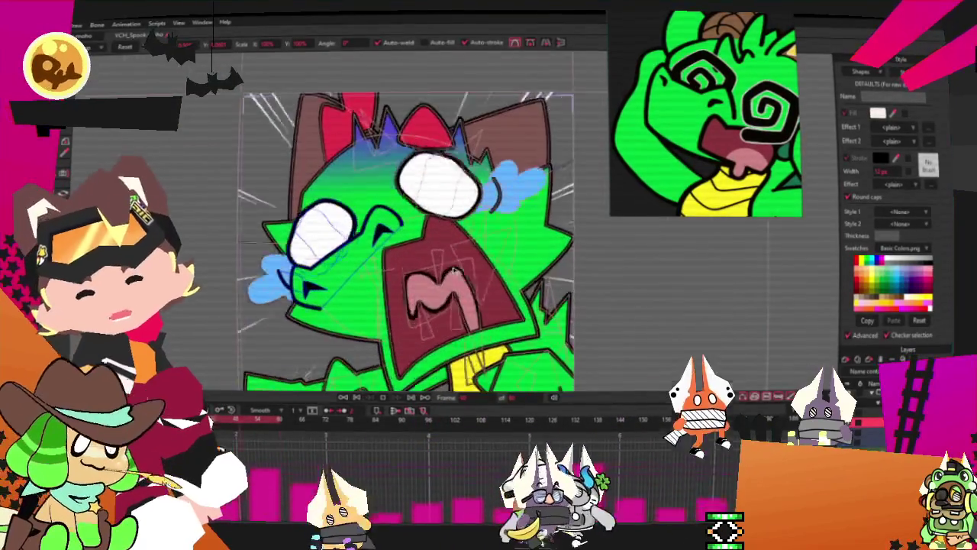
scroll(447, 241, down, 2)
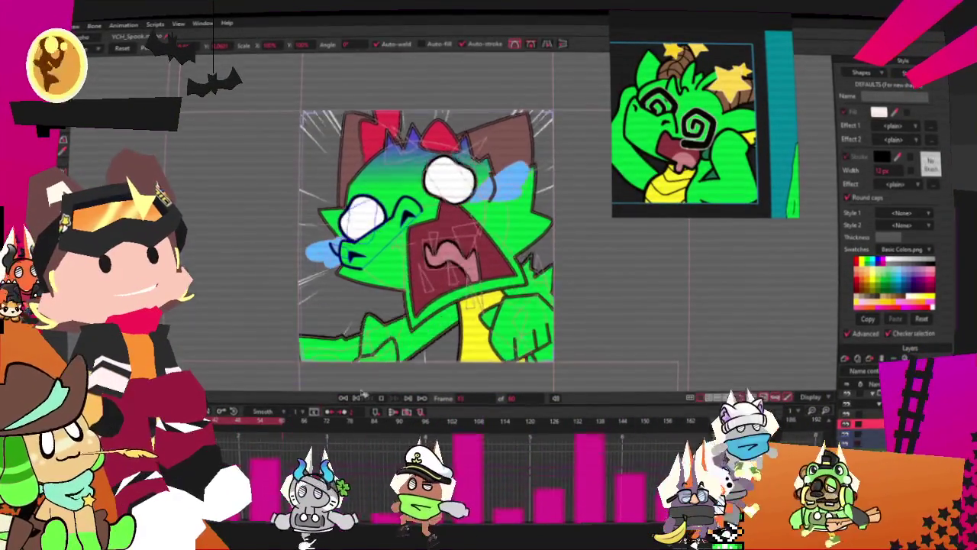
Select the tear beside the right eye, then pick out the brown ear shape.
scroll(413, 182, up, 2)
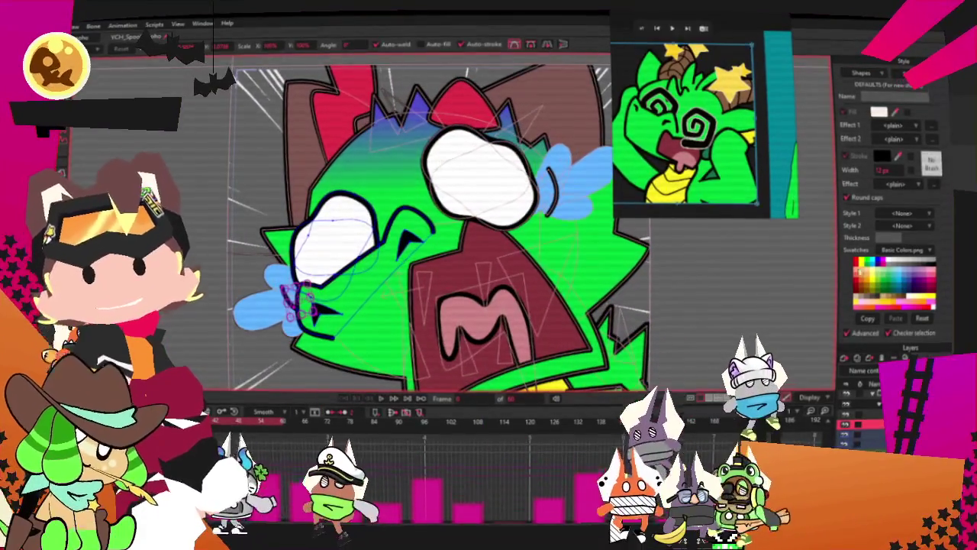
click(569, 180)
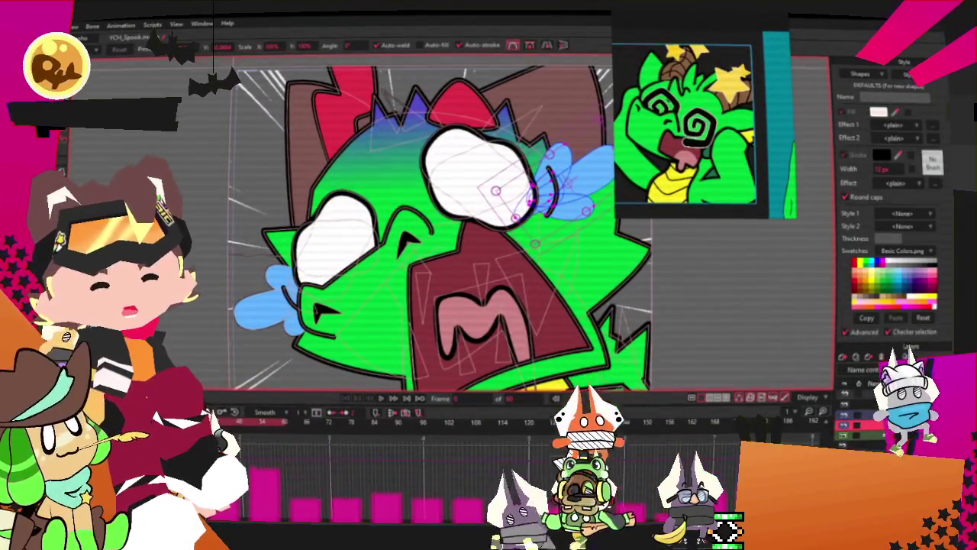
key(ctrl+a)
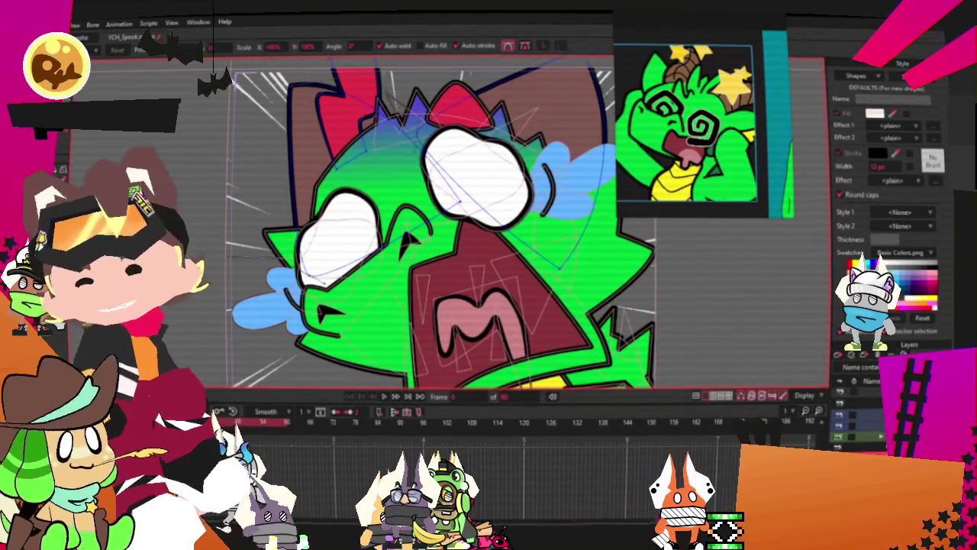
scroll(334, 128, up, 2)
key(g)
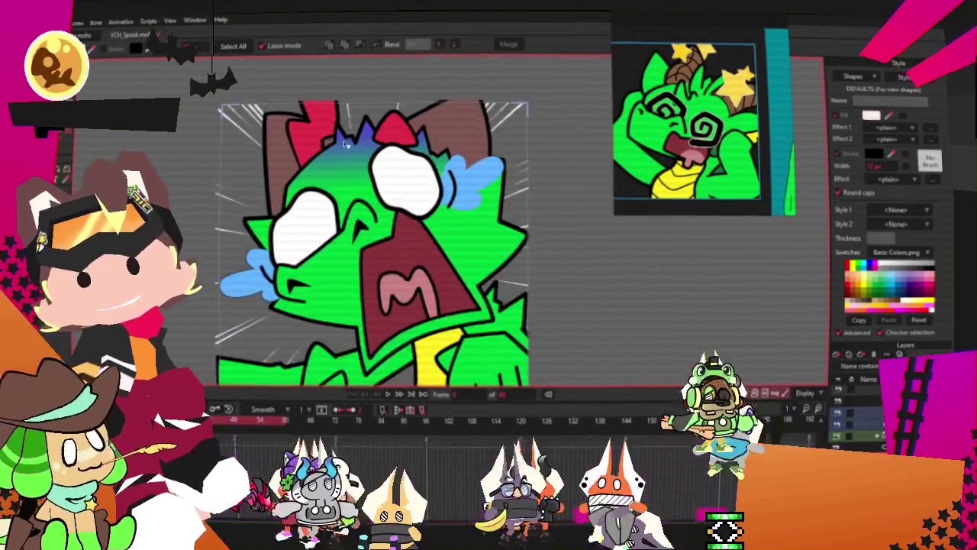
scroll(288, 154, up, 2)
click(584, 106)
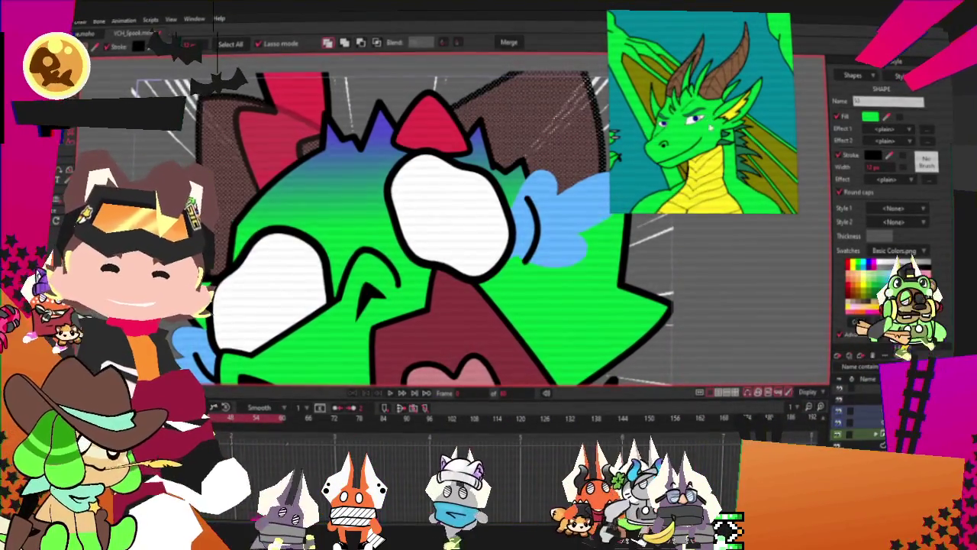
Fill the upper-right ear shape with yellow.
scroll(664, 257, down, 3)
click(664, 257)
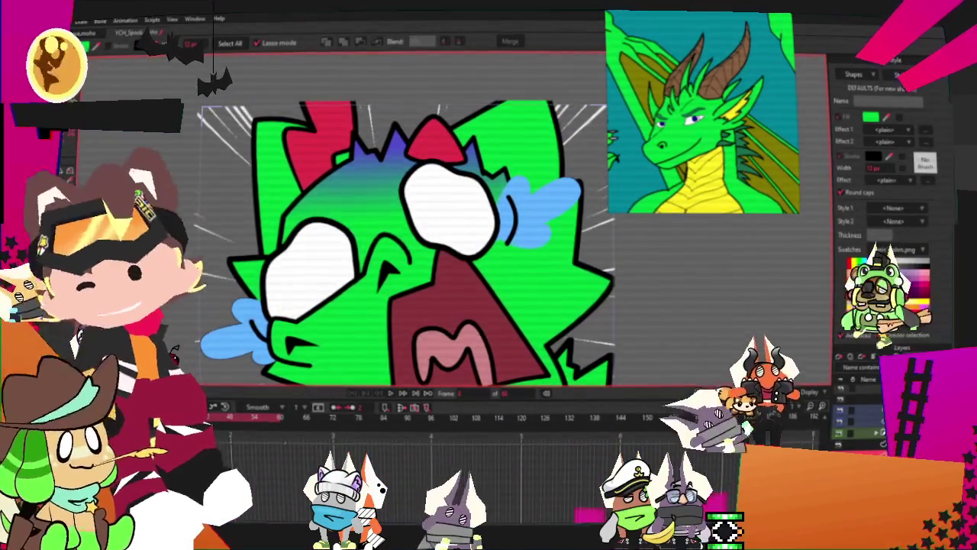
key(t)
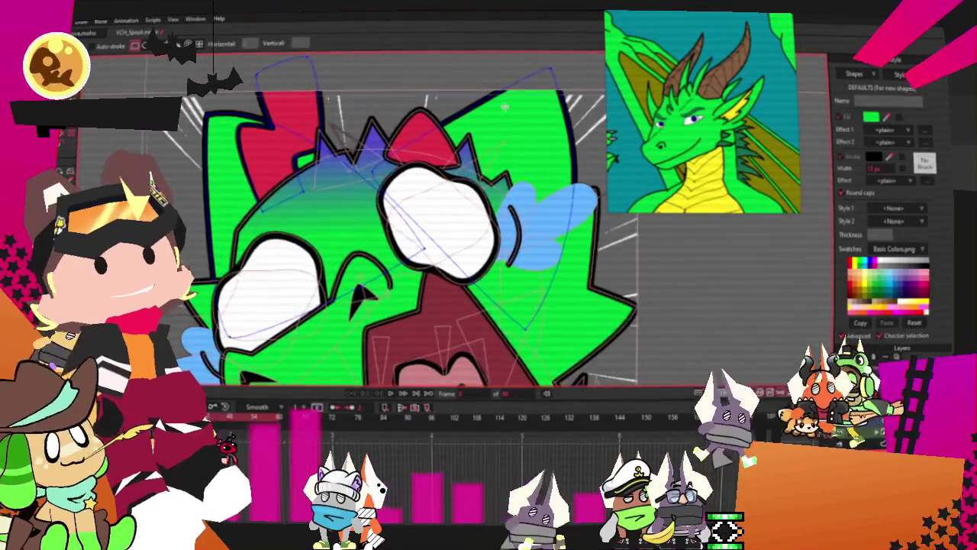
key(g)
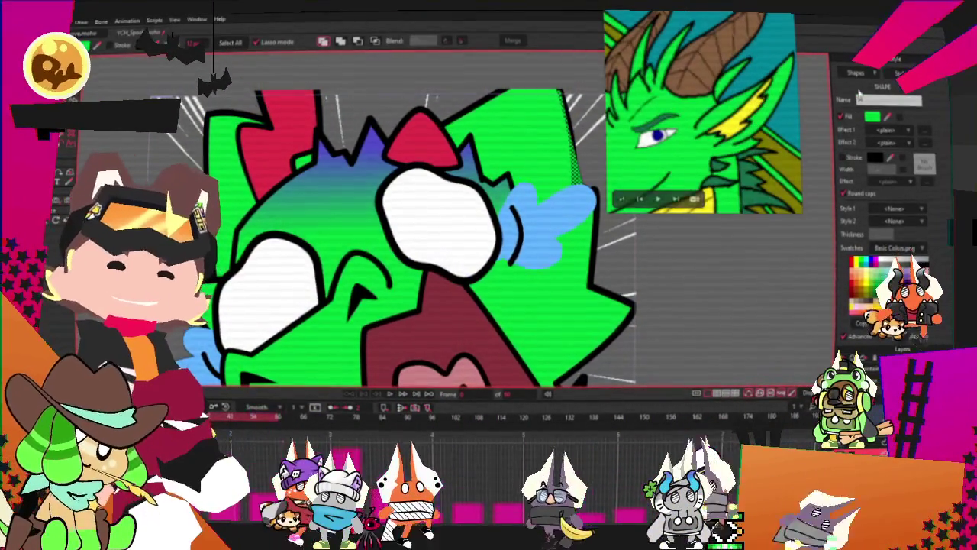
click(863, 269)
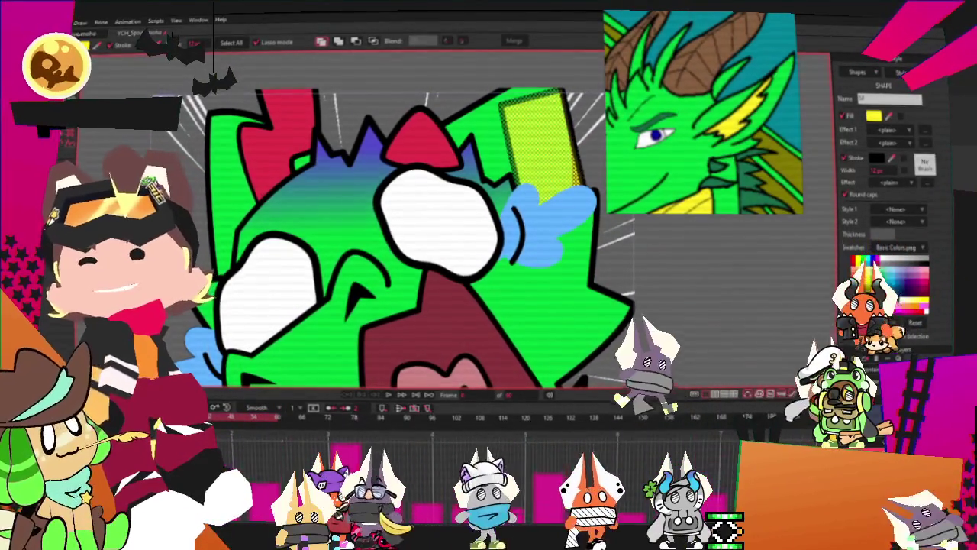
Add a pointed spike to the yellow horn and move its tip left to round it.
key(t)
scroll(471, 130, down, 1)
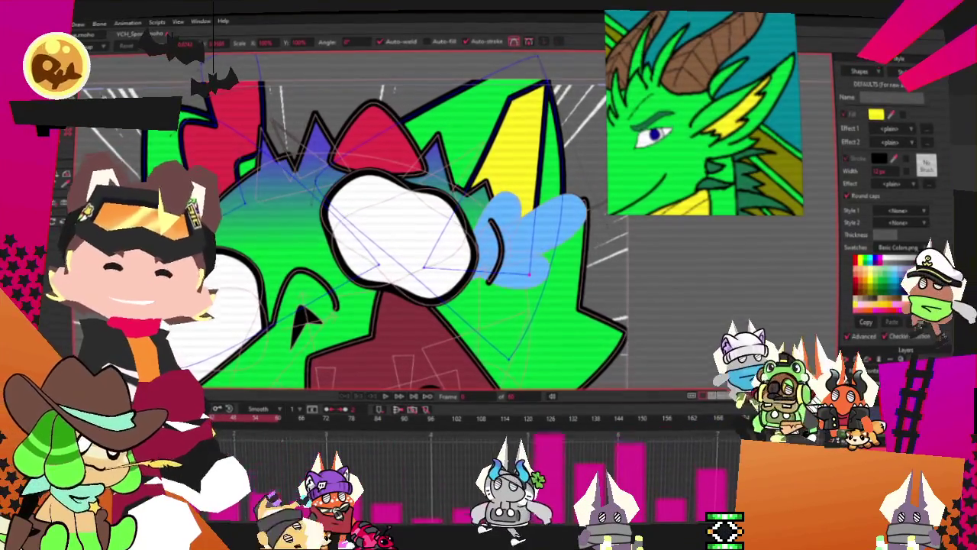
key(a)
scroll(529, 157, up, 2)
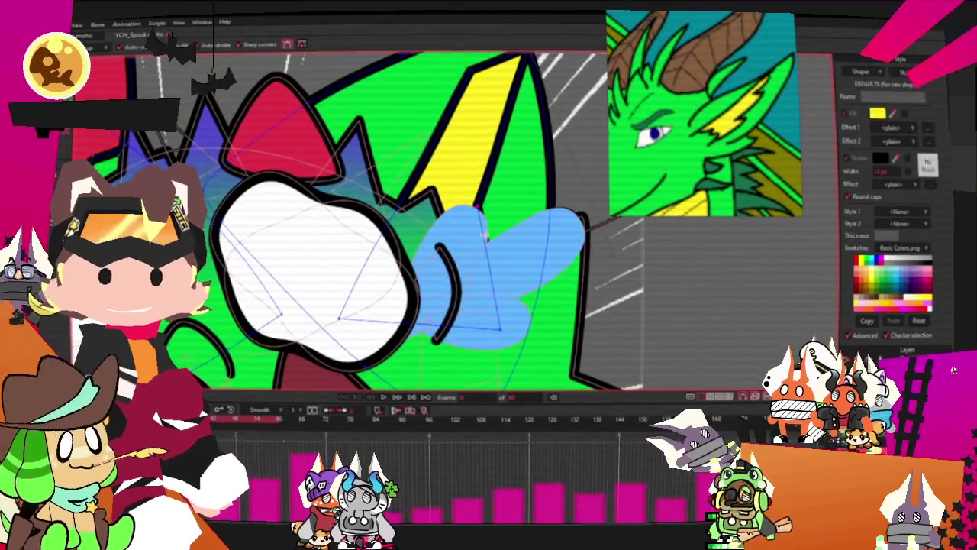
drag(496, 175, 536, 162)
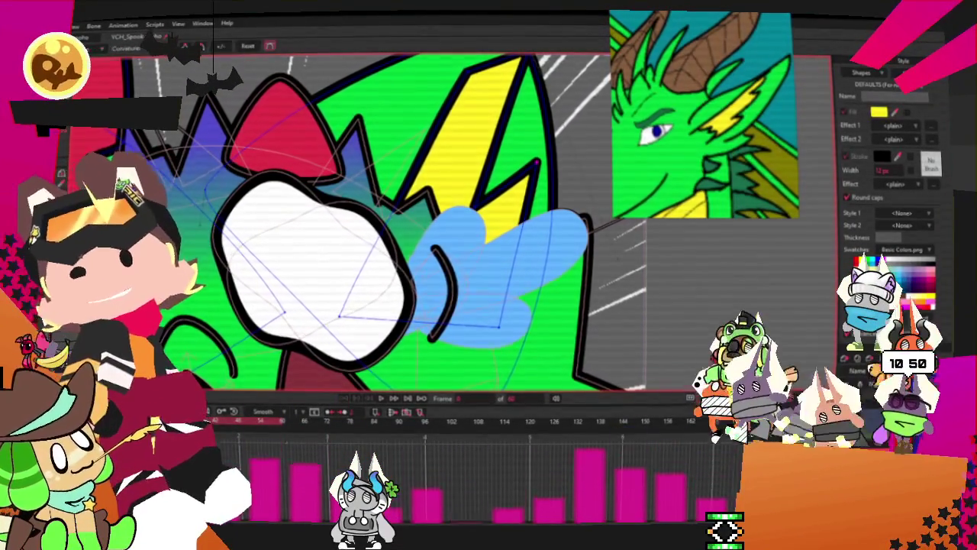
scroll(717, 296, up, 3)
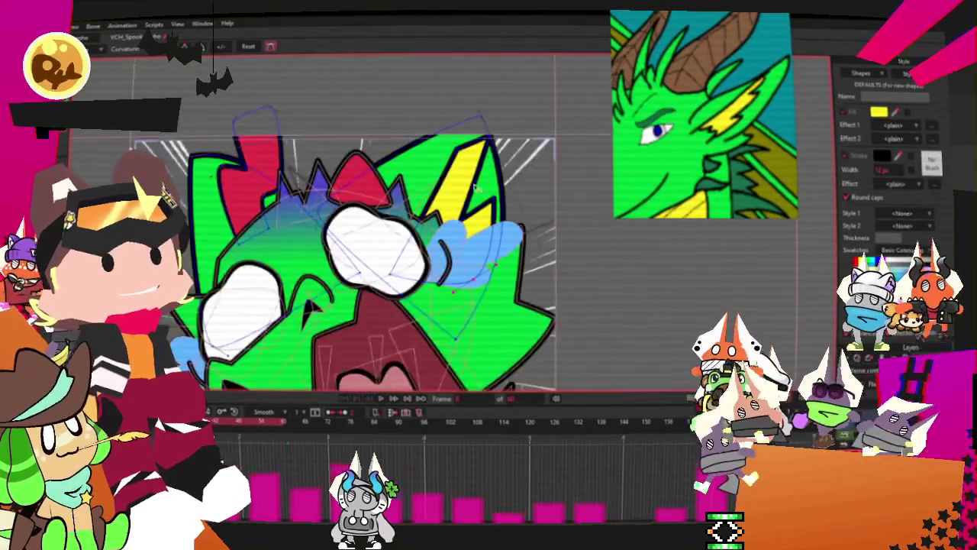
scroll(506, 148, down, 4)
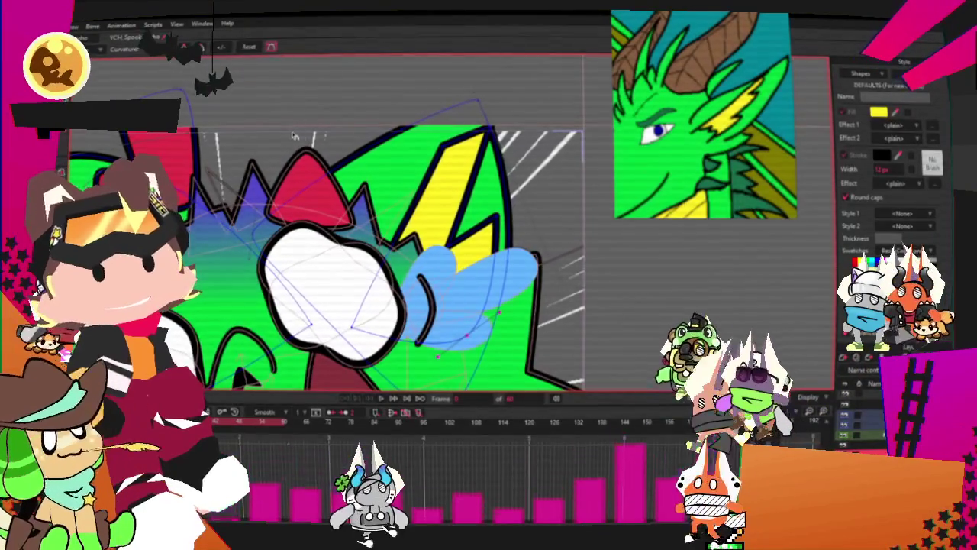
scroll(421, 153, up, 1)
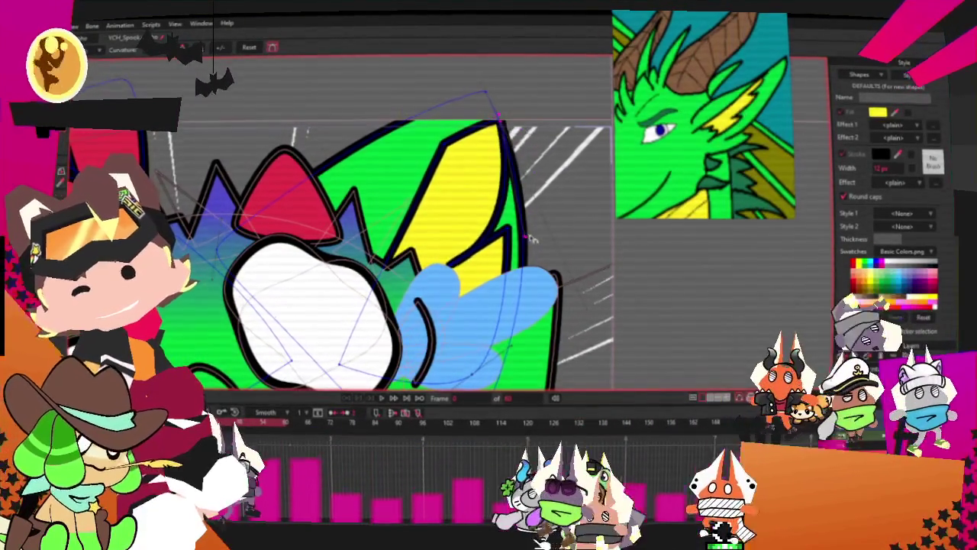
key(t)
scroll(496, 120, up, 1)
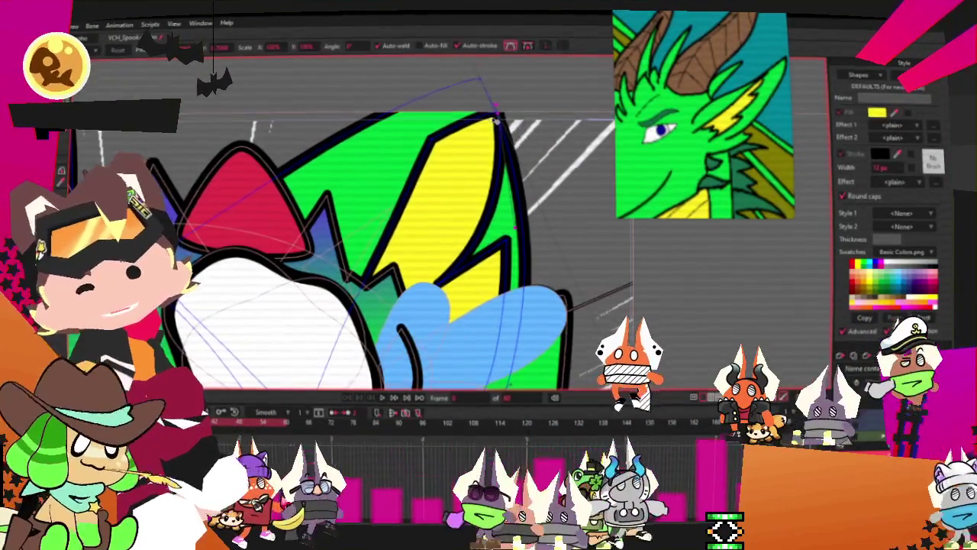
drag(497, 121, 460, 122)
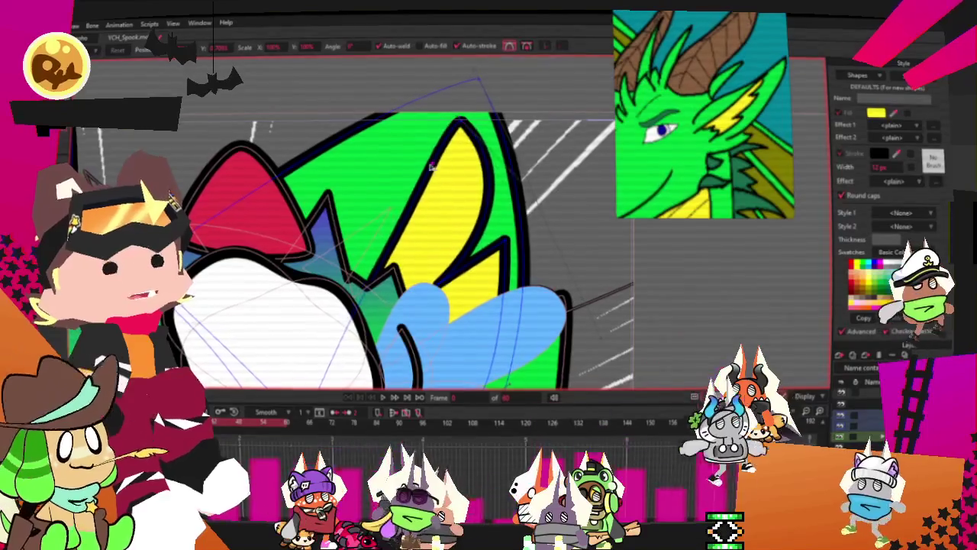
Pull a point of the white eye shape down to reshape the eye.
scroll(510, 197, down, 1)
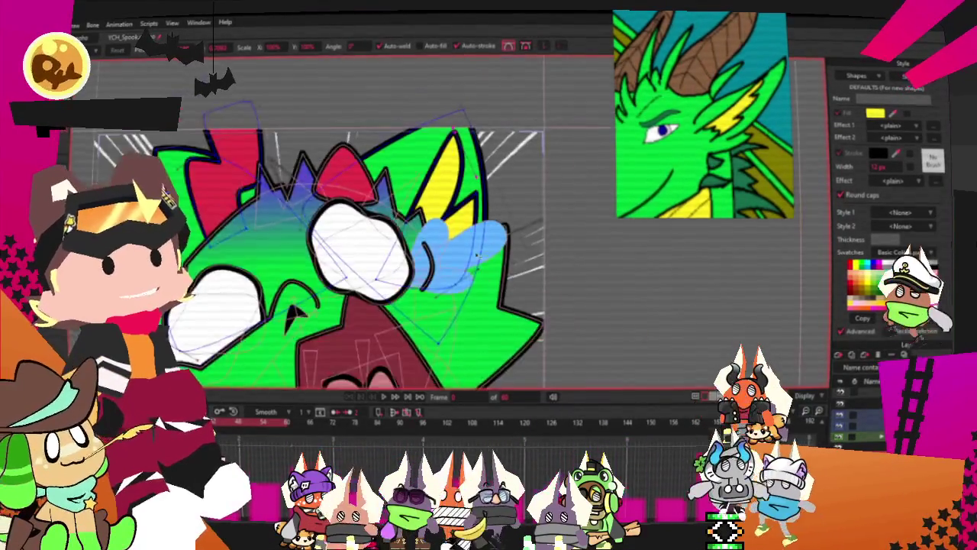
scroll(449, 295, down, 1)
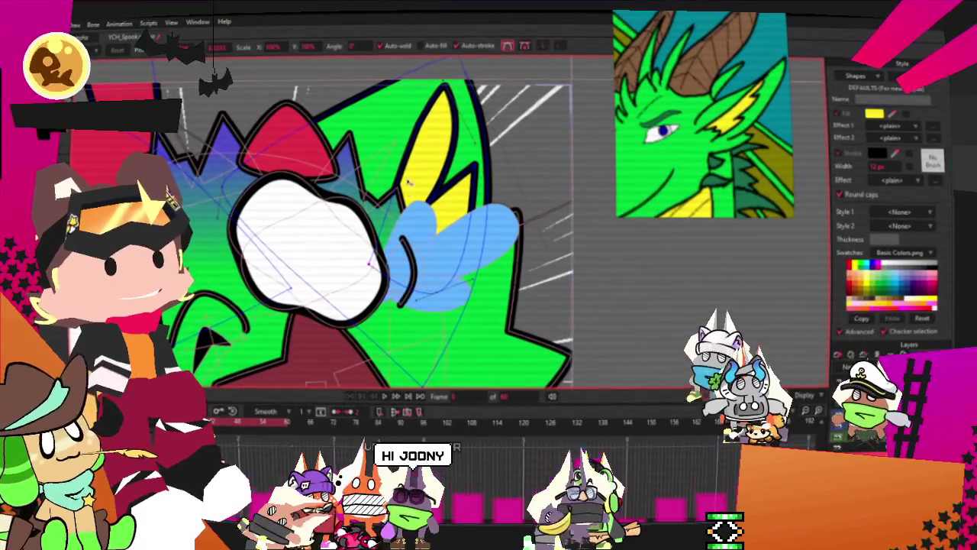
scroll(376, 213, up, 1)
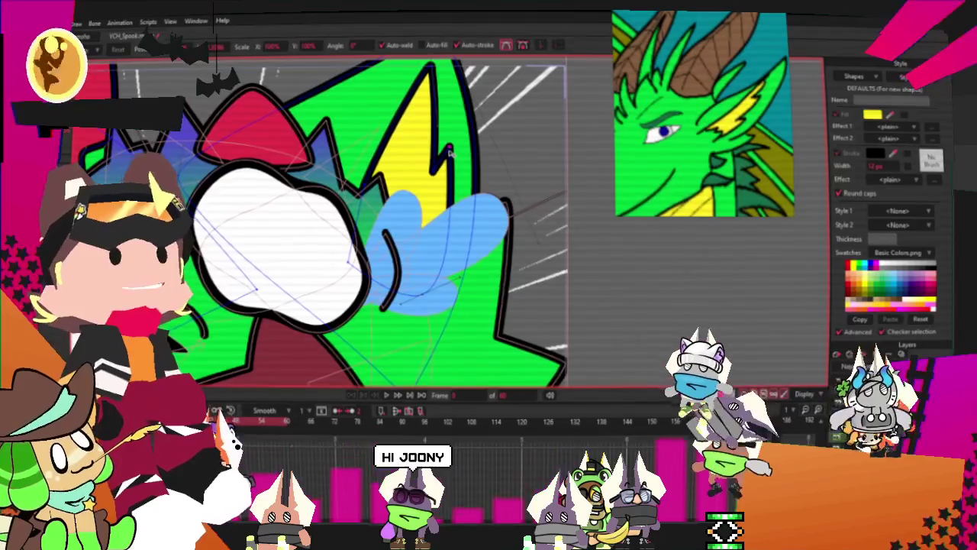
scroll(439, 263, down, 1)
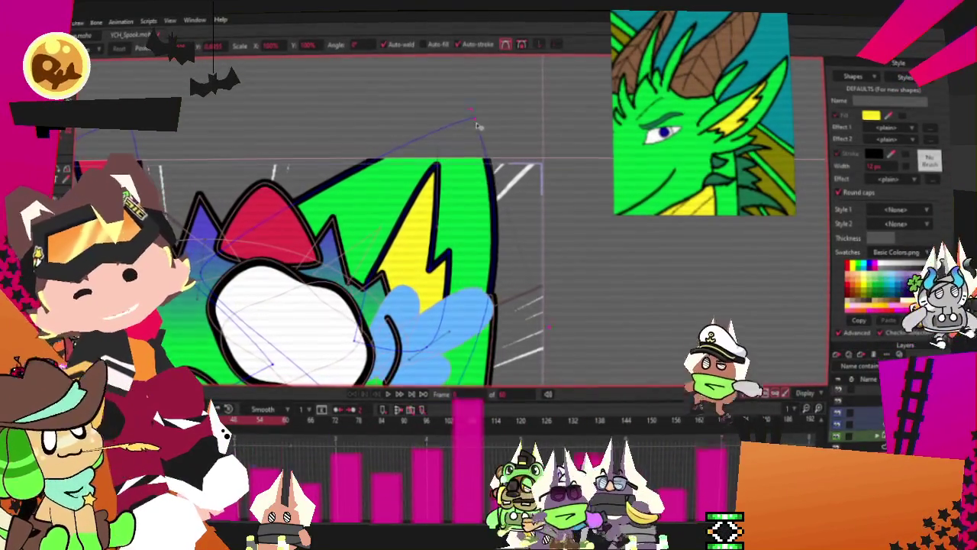
scroll(262, 218, up, 1)
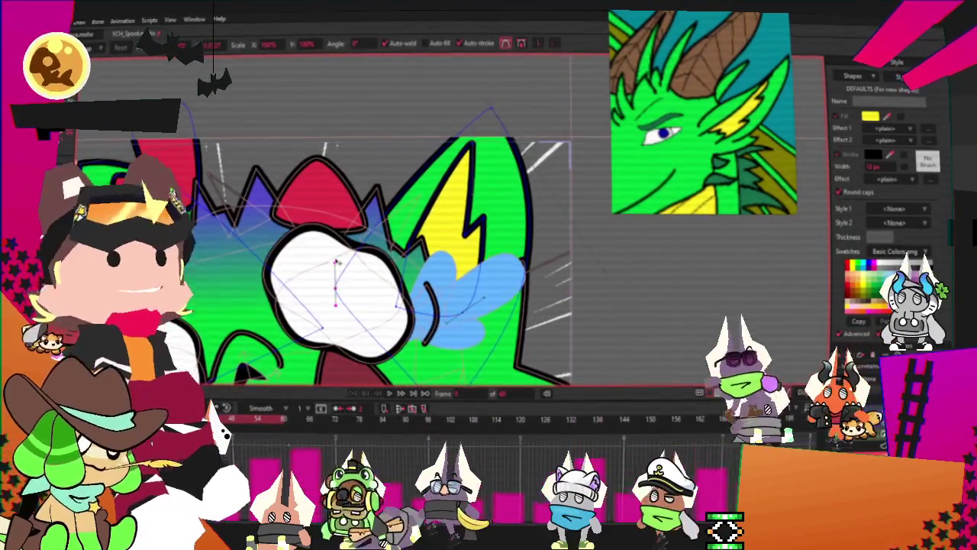
drag(336, 262, 333, 289)
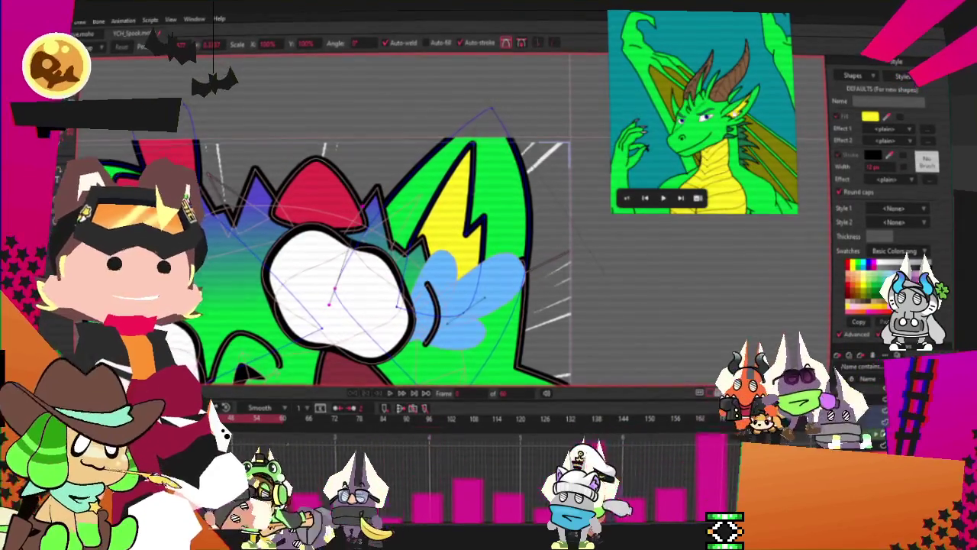
Box-select the right-side spike's points and shift them inward.
scroll(333, 289, down, 2)
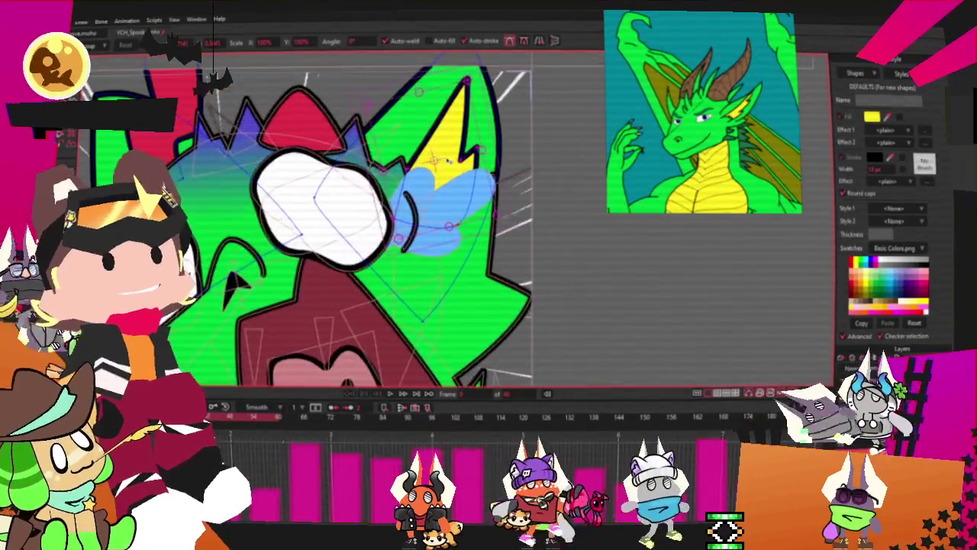
scroll(449, 159, down, 2)
scroll(413, 145, down, 2)
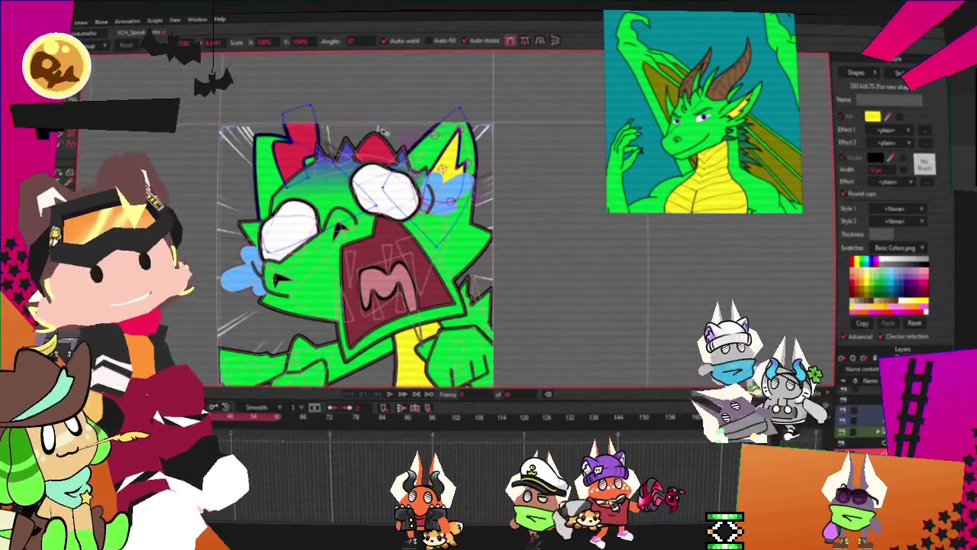
scroll(378, 132, down, 1)
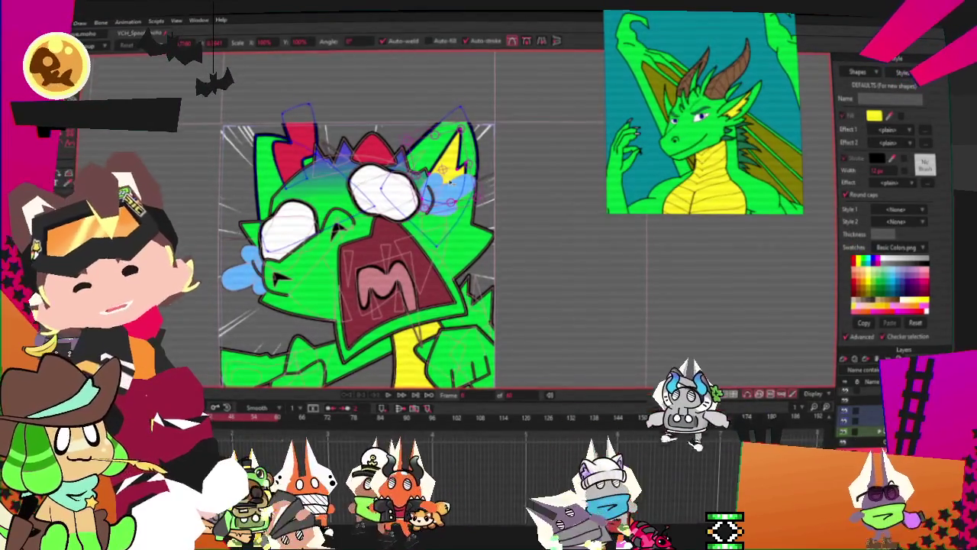
scroll(451, 181, up, 2)
key(g)
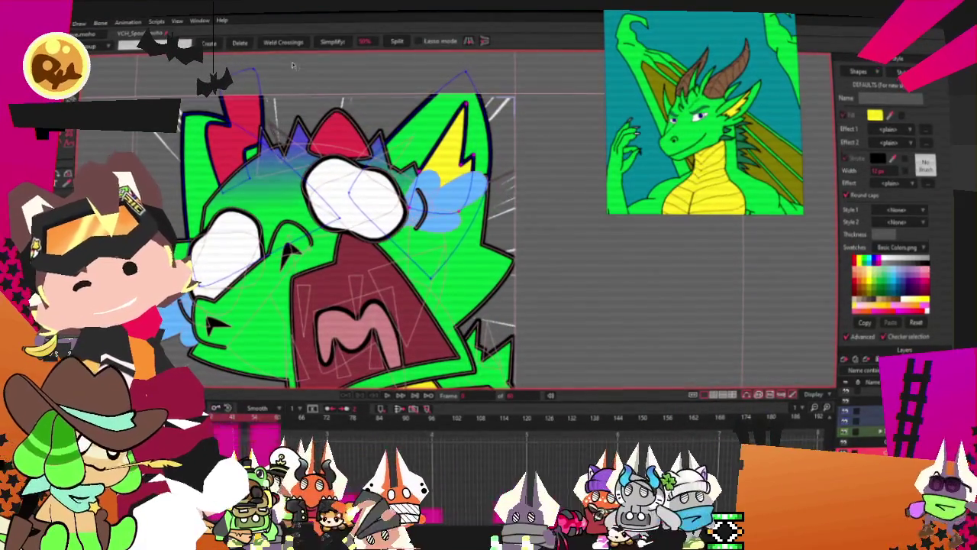
scroll(346, 87, down, 2)
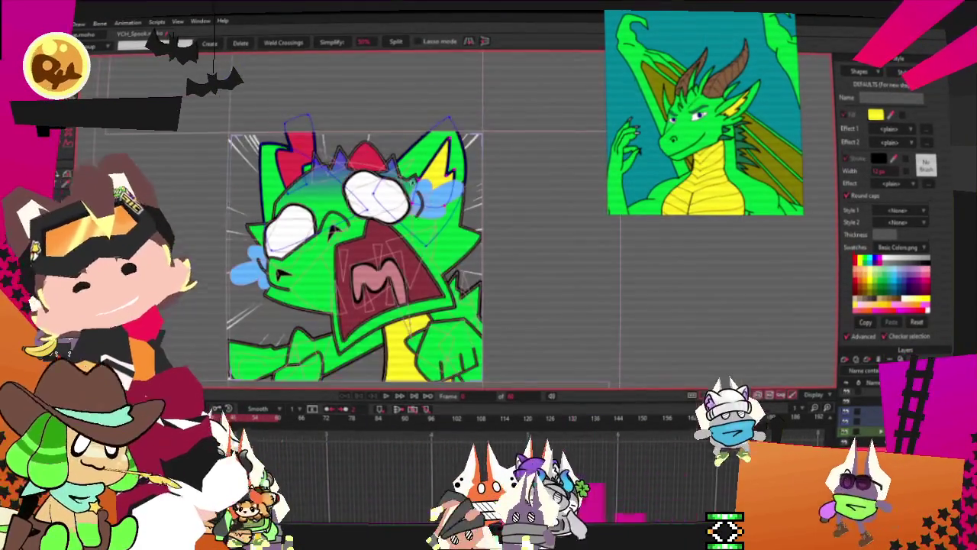
scroll(348, 141, up, 2)
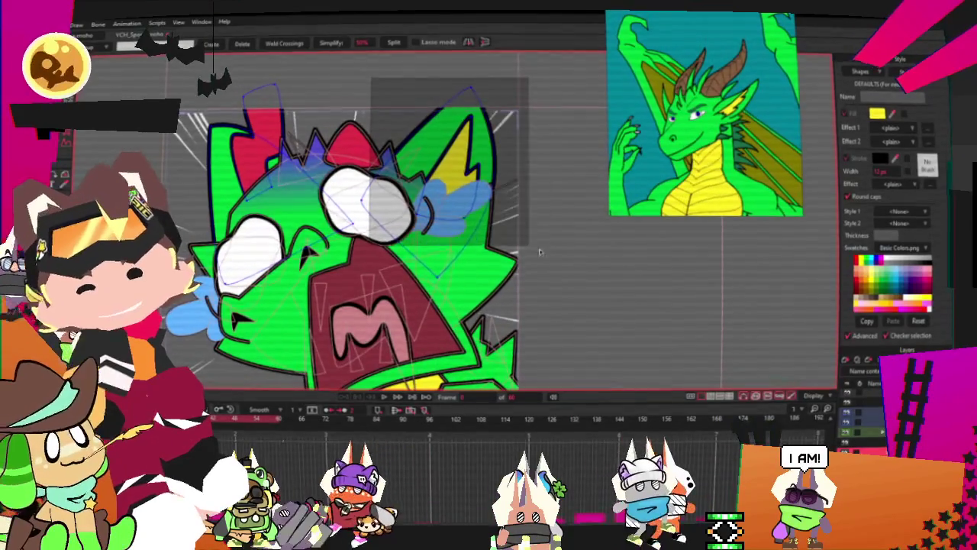
drag(539, 252, 389, 191)
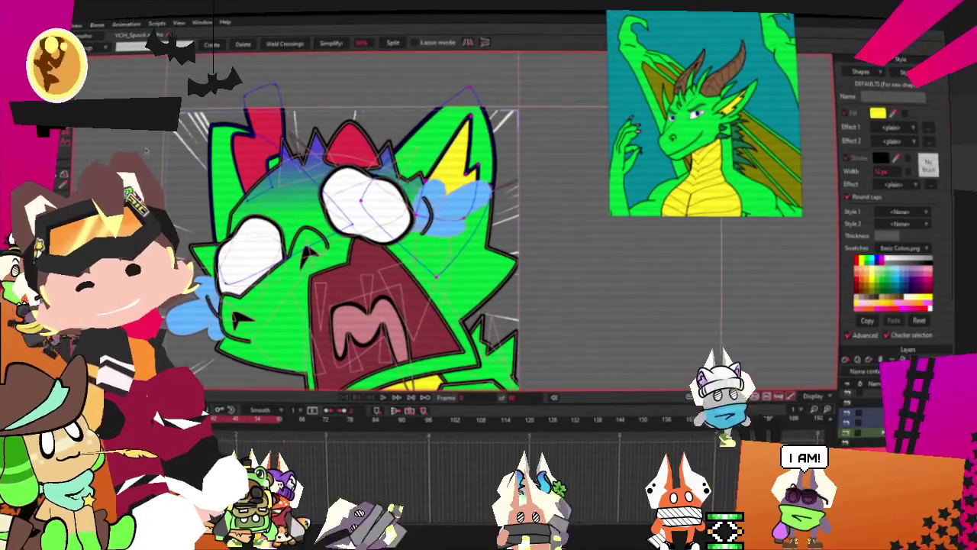
key(t)
scroll(595, 210, up, 1)
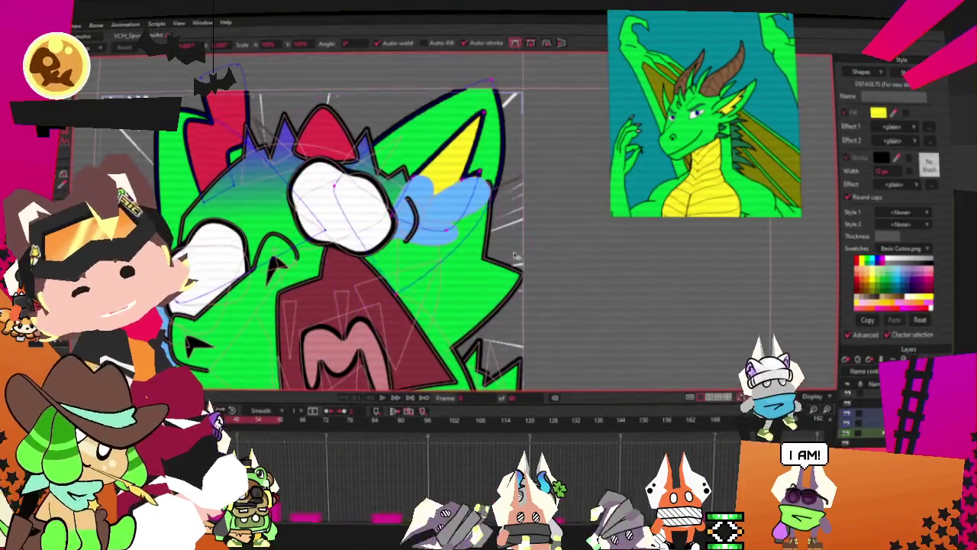
mouse_move(497, 278)
mouse_down()
mouse_move(456, 269)
mouse_move(482, 286)
mouse_up()
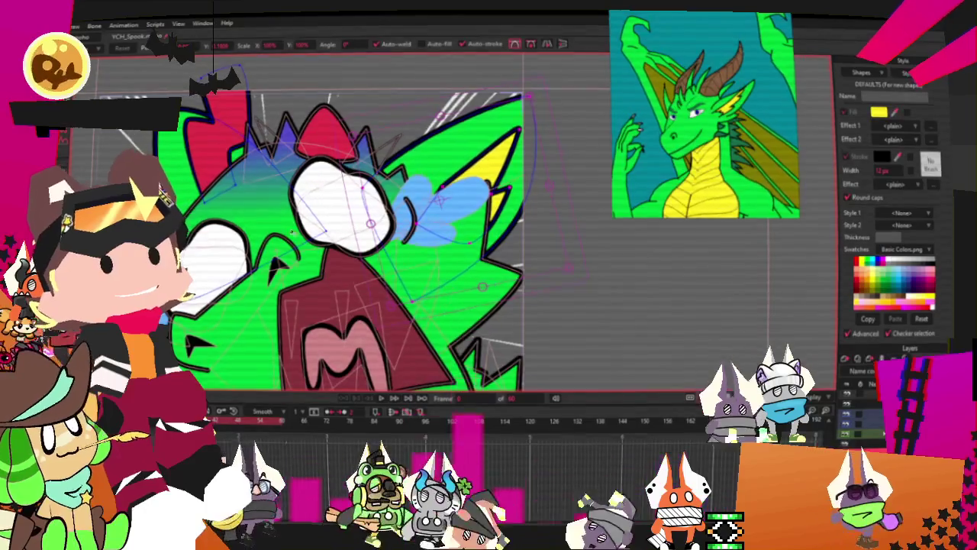
key(ctrl+d)
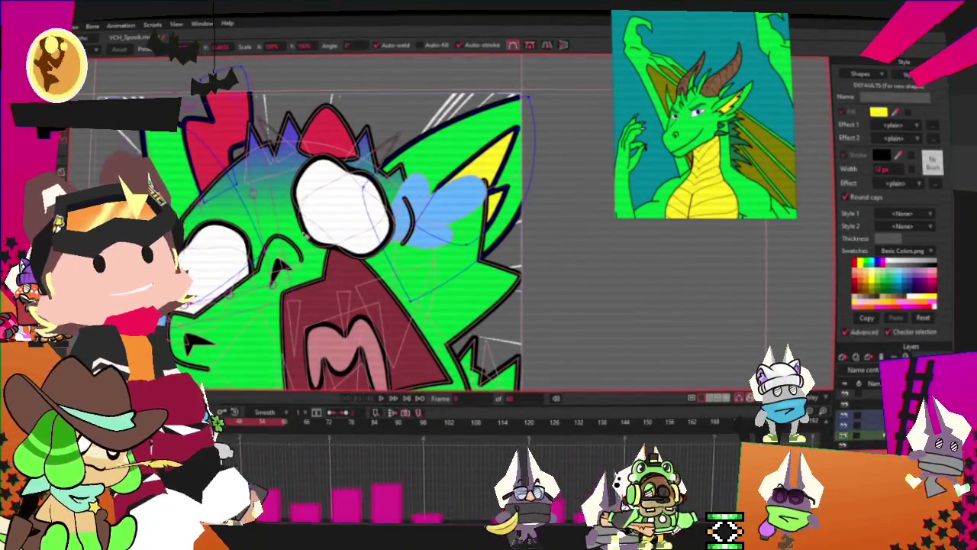
Select the red ear shape.
scroll(344, 245, up, 2)
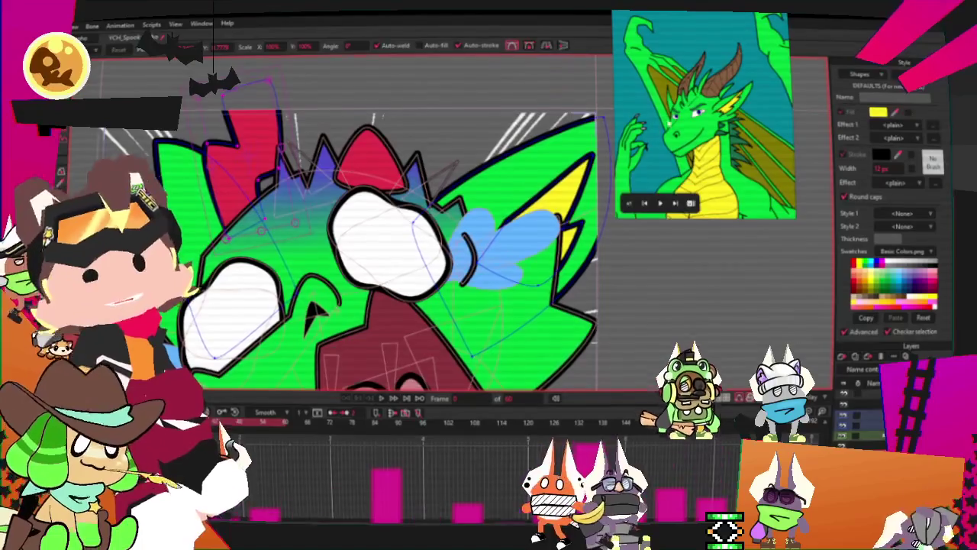
key(q)
click(254, 150)
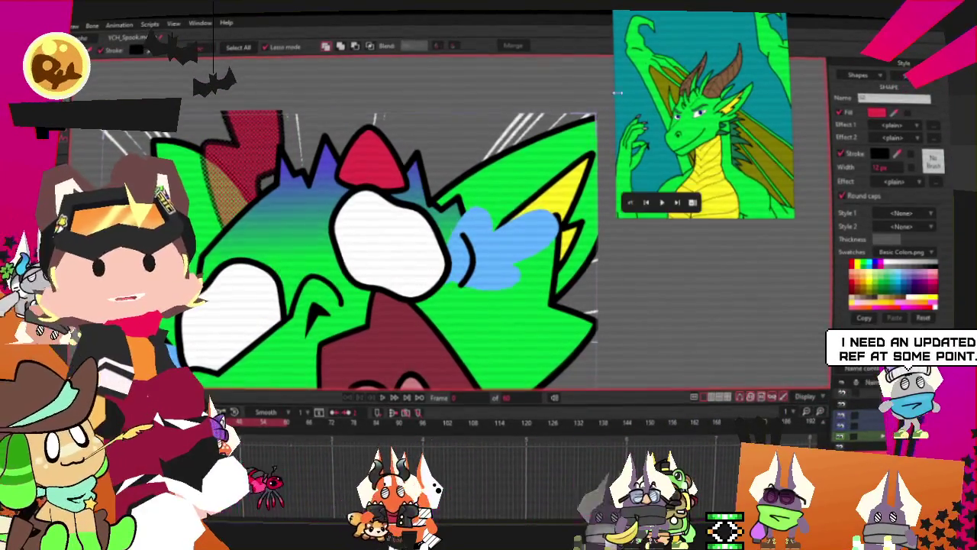
scroll(716, 113, up, 2)
scroll(716, 113, up, 3)
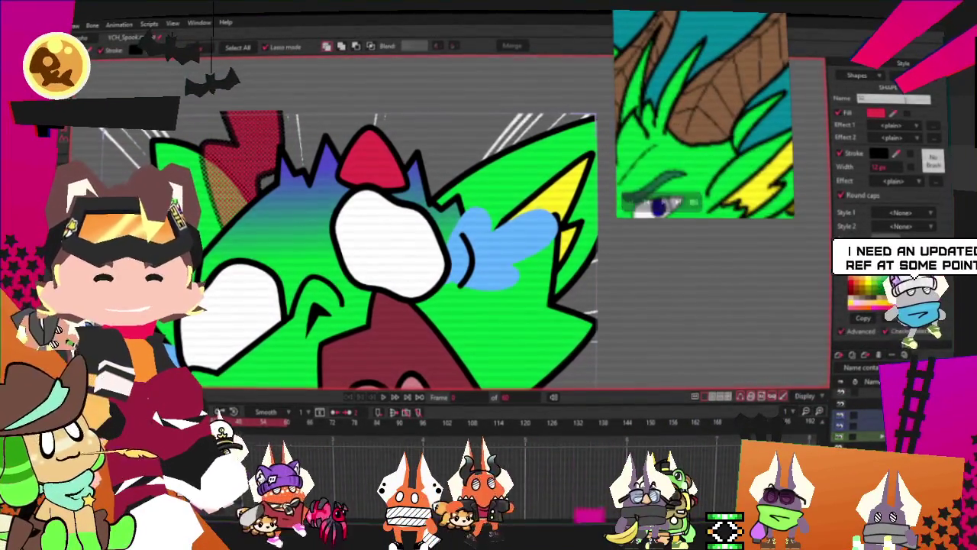
click(695, 77)
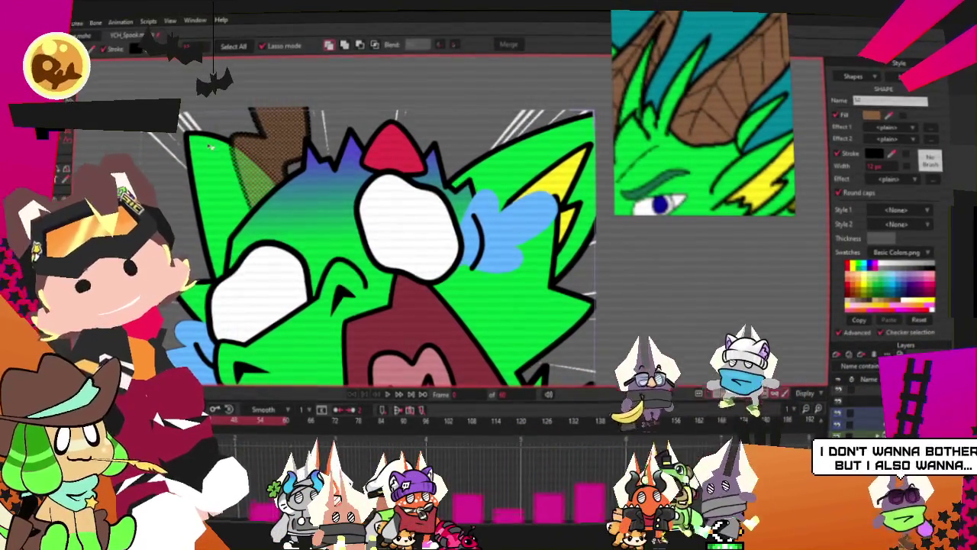
key(t)
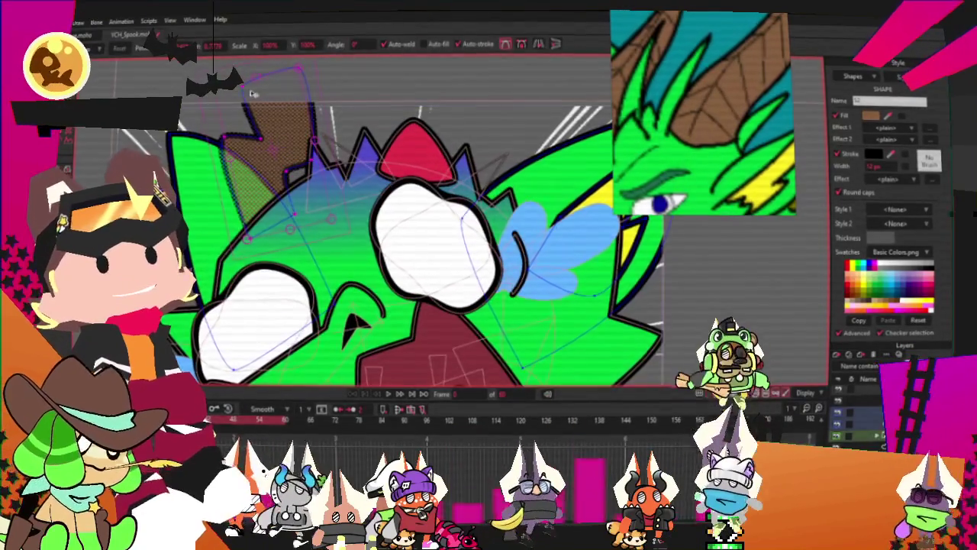
drag(245, 91, 289, 94)
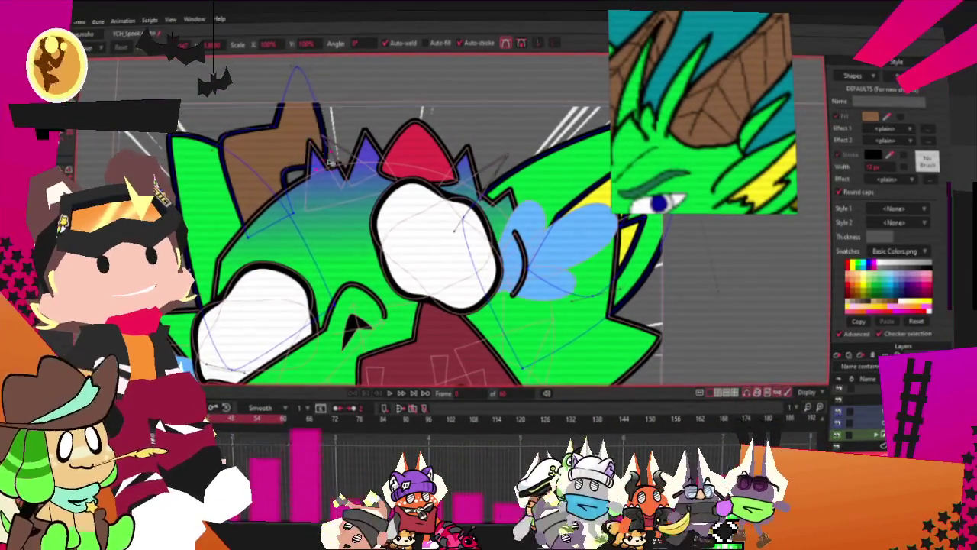
drag(311, 115, 345, 149)
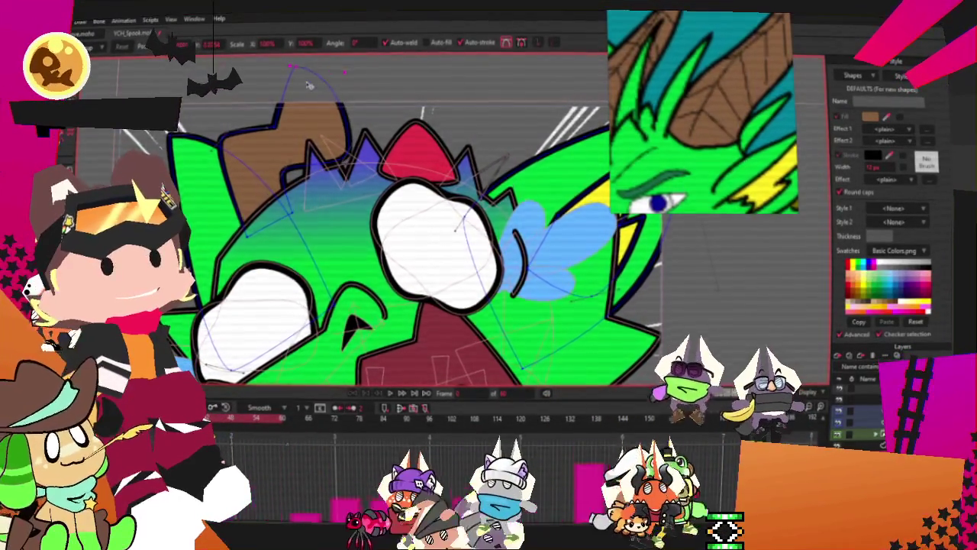
scroll(306, 79, up, 2)
scroll(309, 81, down, 2)
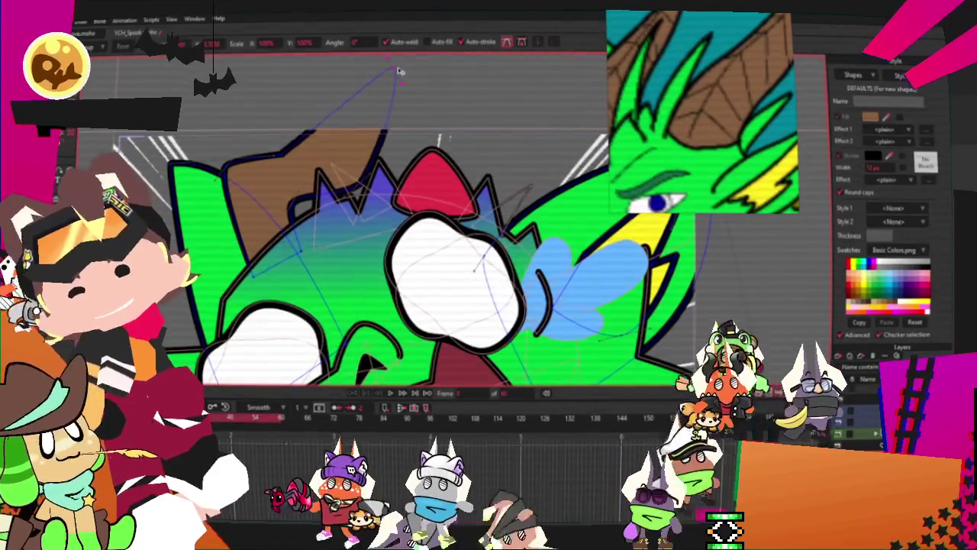
drag(295, 141, 324, 153)
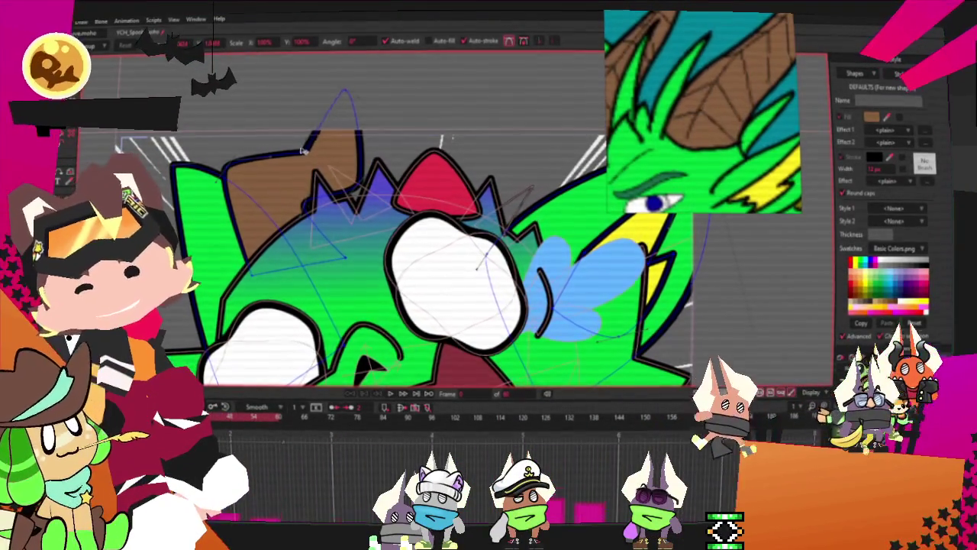
key(ctrl+a)
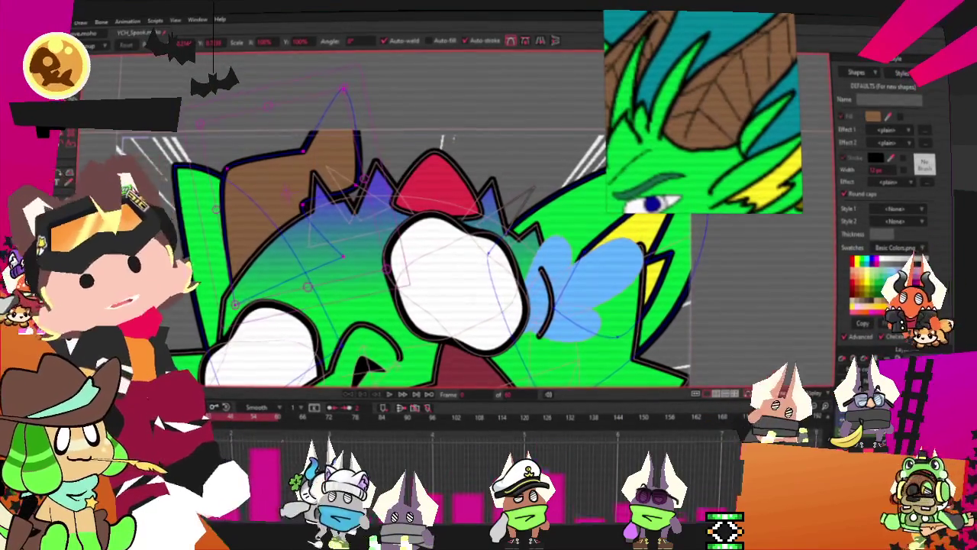
scroll(456, 322, down, 1)
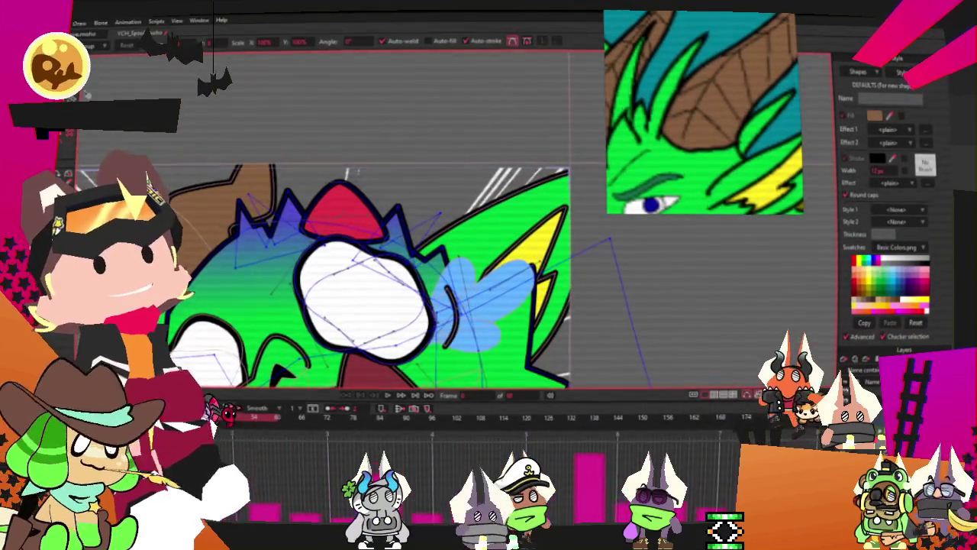
scroll(440, 304, up, 1)
key(g)
scroll(324, 191, up, 1)
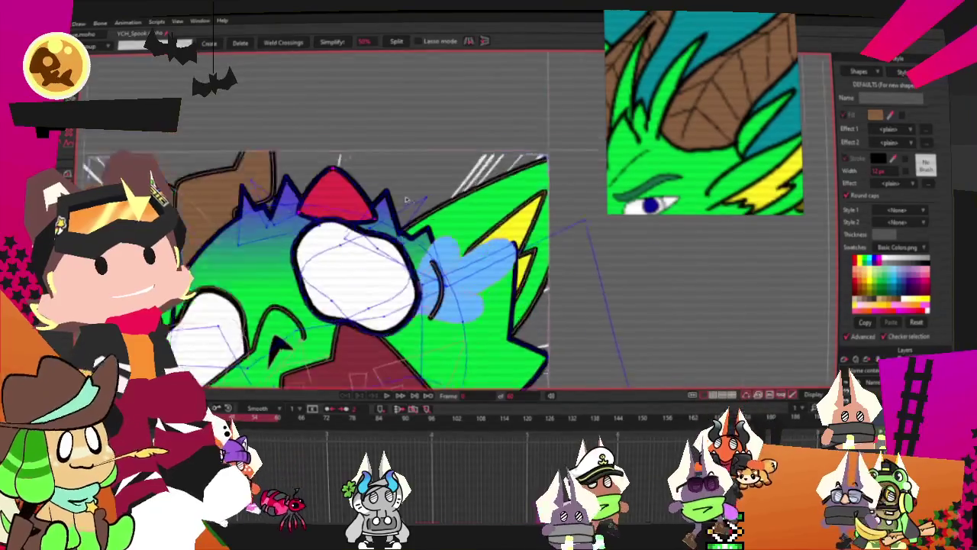
scroll(306, 194, down, 1)
key(t)
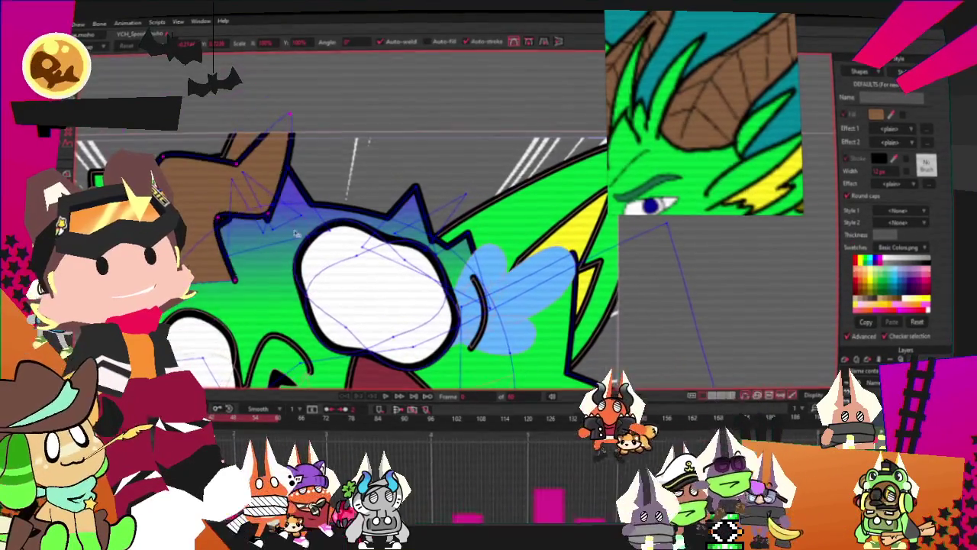
drag(269, 197, 485, 237)
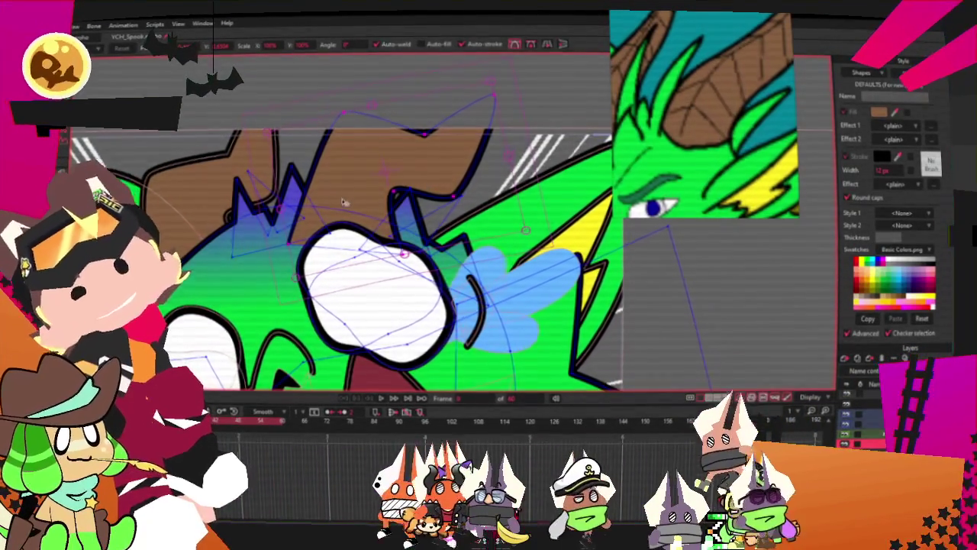
scroll(343, 201, up, 2)
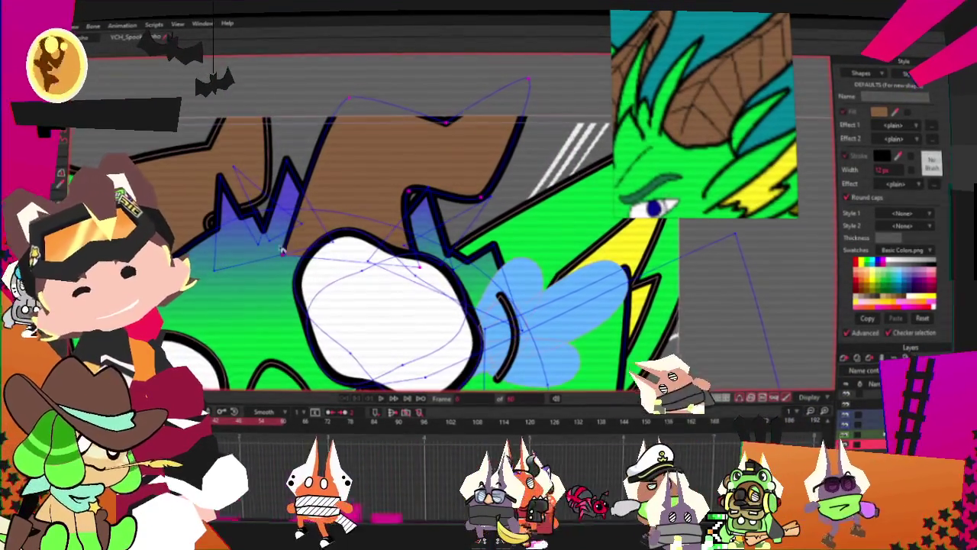
scroll(306, 254, up, 2)
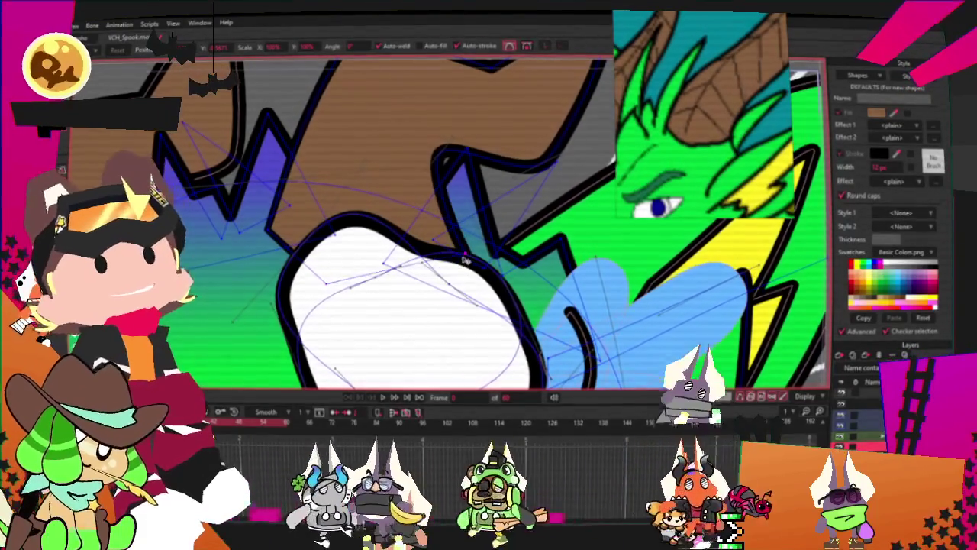
scroll(435, 221, down, 1)
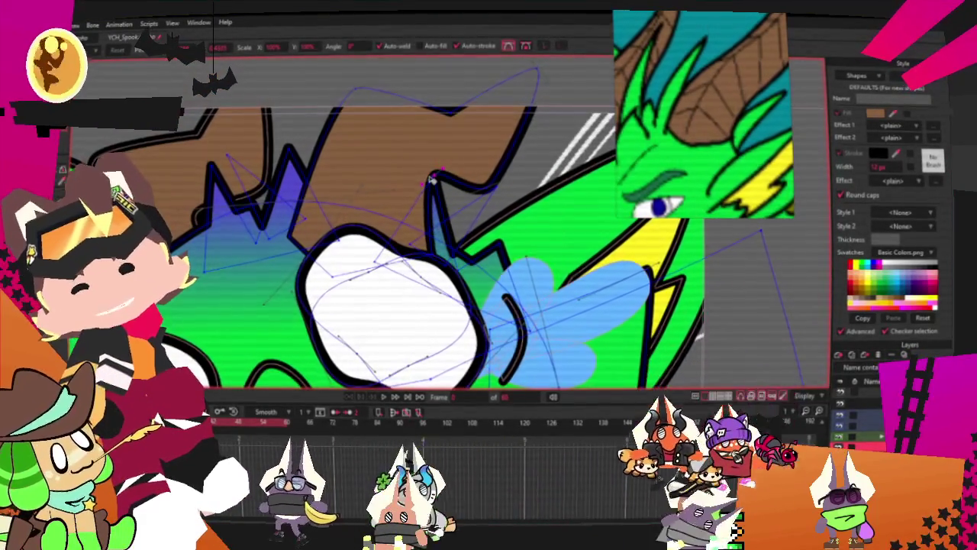
scroll(436, 203, up, 3)
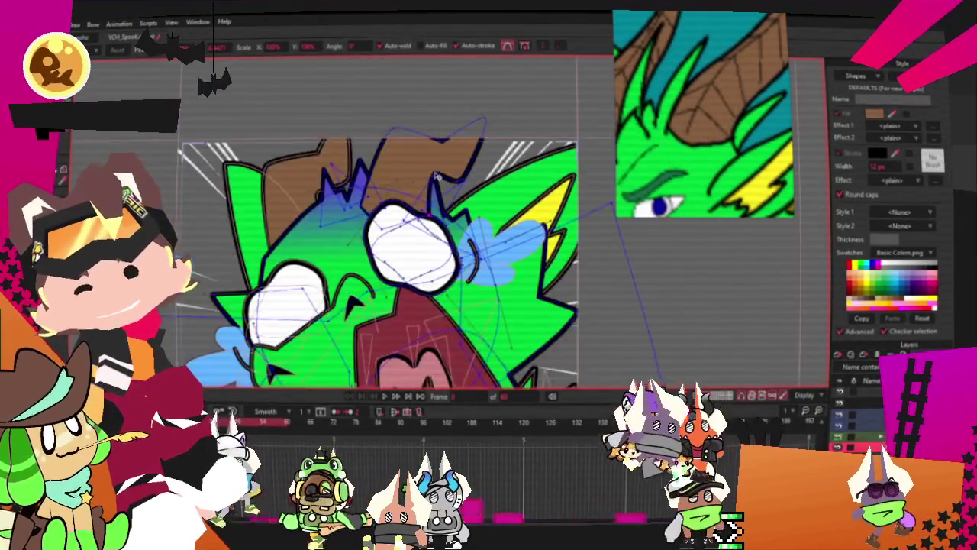
scroll(389, 211, down, 3)
key(ctrl+a)
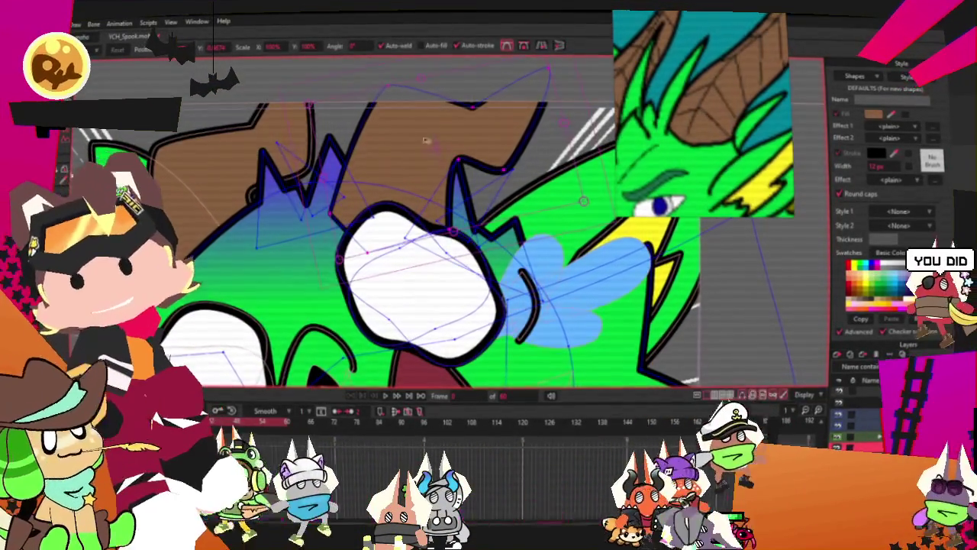
scroll(427, 140, up, 2)
scroll(427, 140, down, 3)
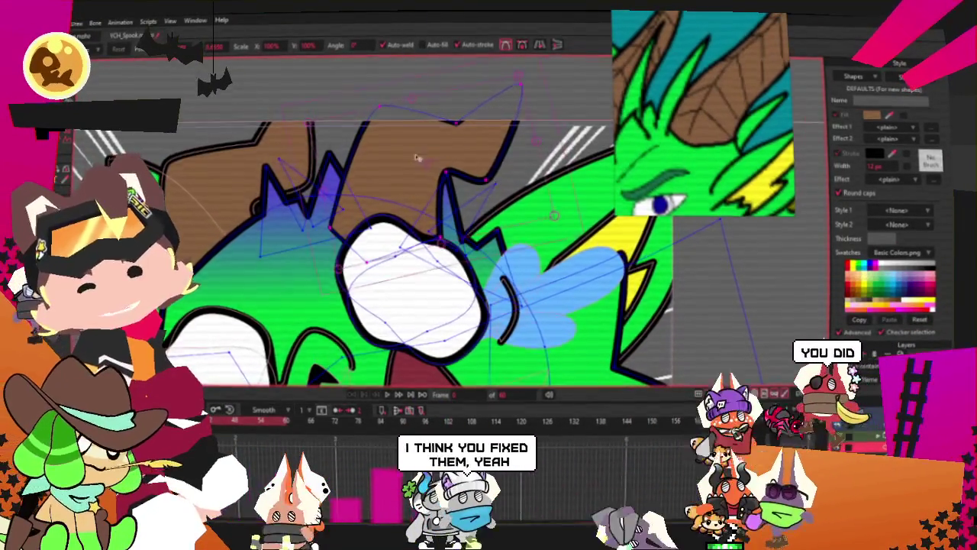
scroll(417, 158, up, 3)
scroll(396, 239, down, 2)
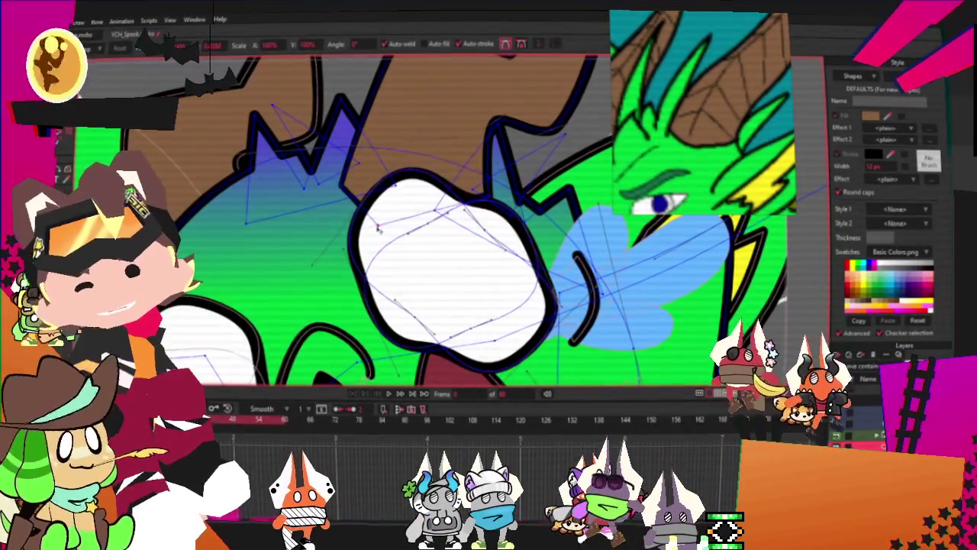
scroll(412, 153, down, 2)
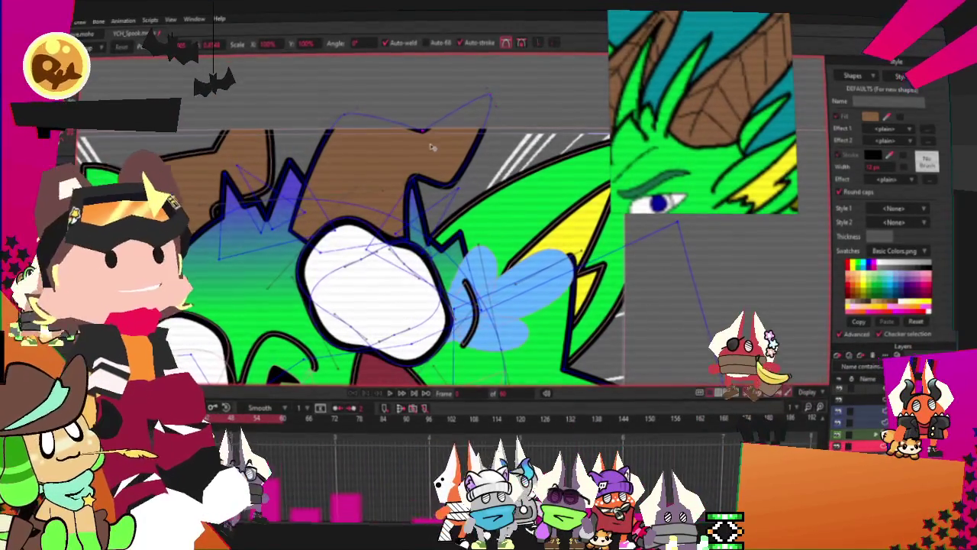
scroll(456, 191, down, 3)
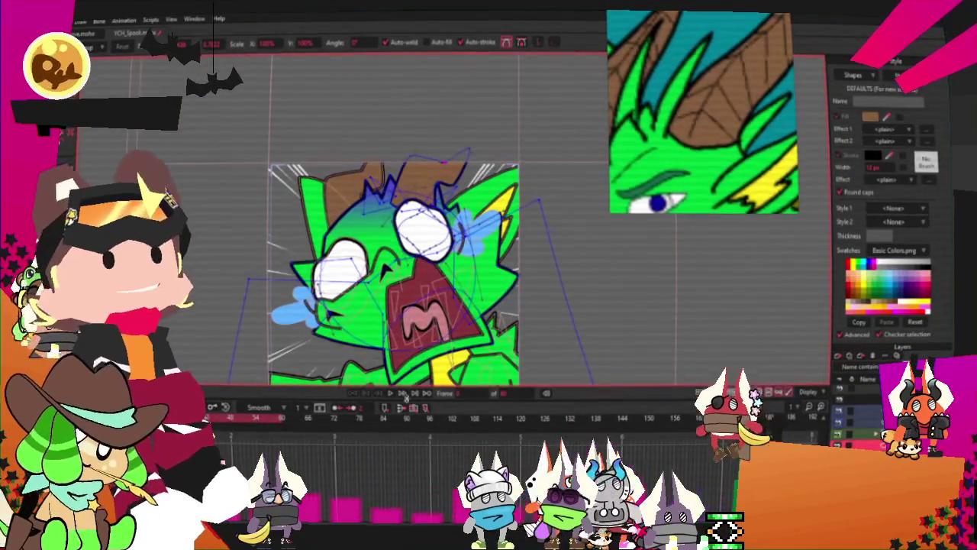
scroll(404, 226, up, 3)
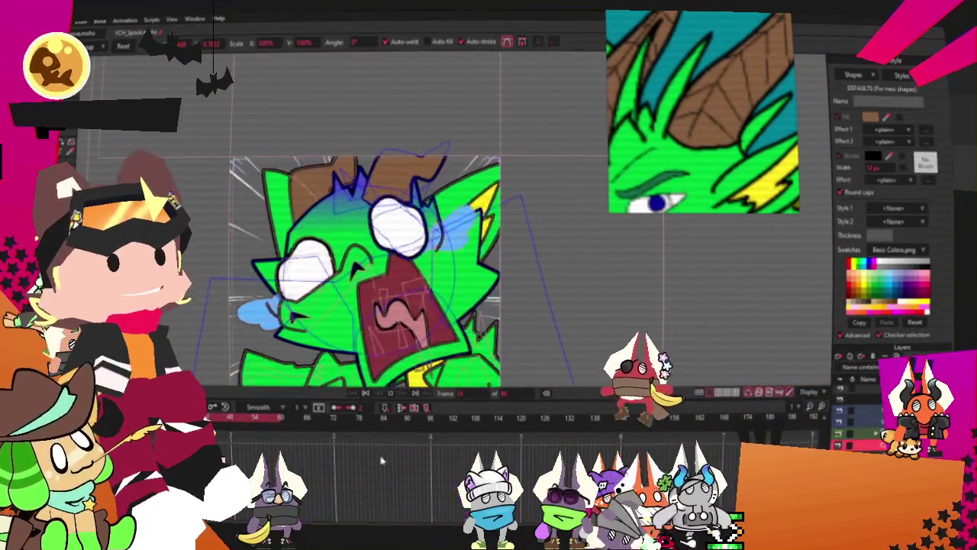
scroll(425, 169, up, 2)
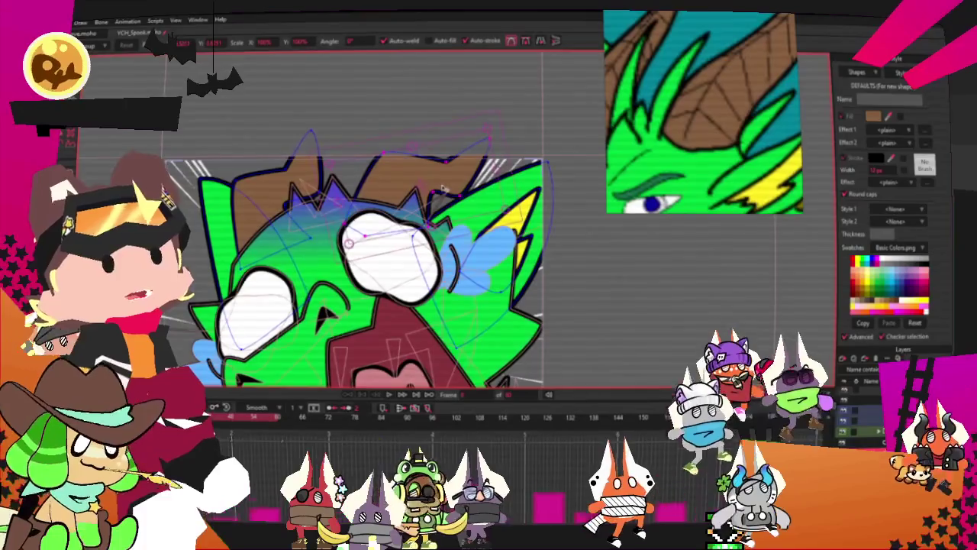
scroll(458, 181, up, 2)
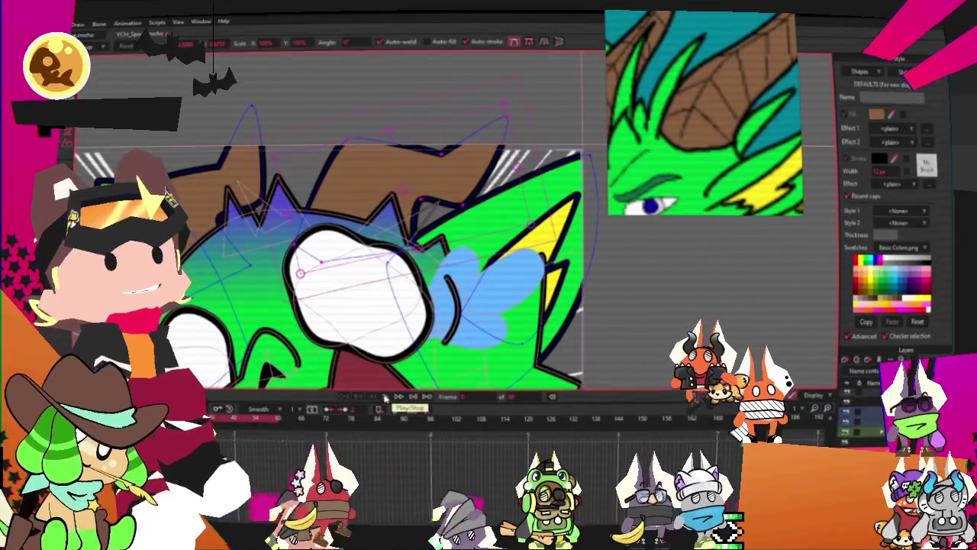
Play the animation to preview the recoloured dragon, then select another artwork layer.
click(384, 398)
scroll(352, 364, down, 3)
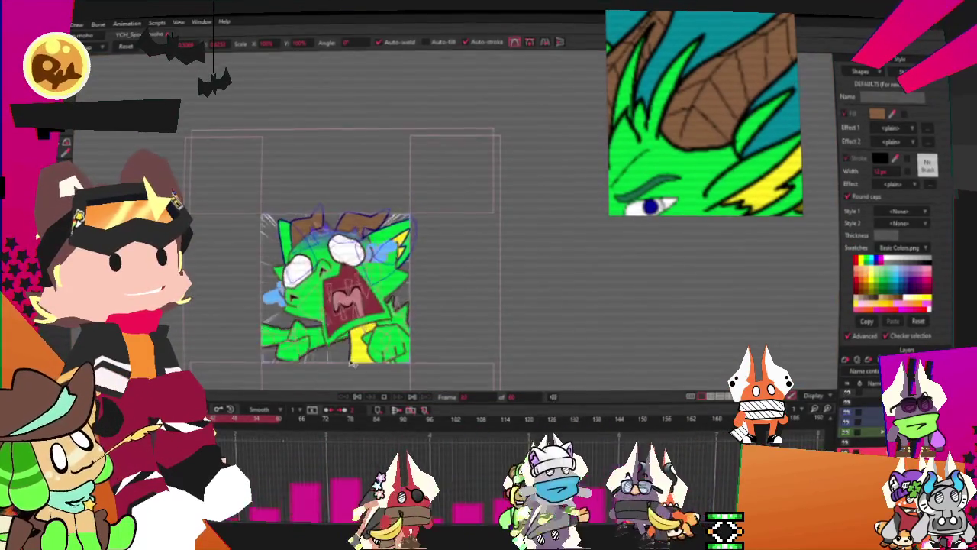
scroll(352, 362, up, 2)
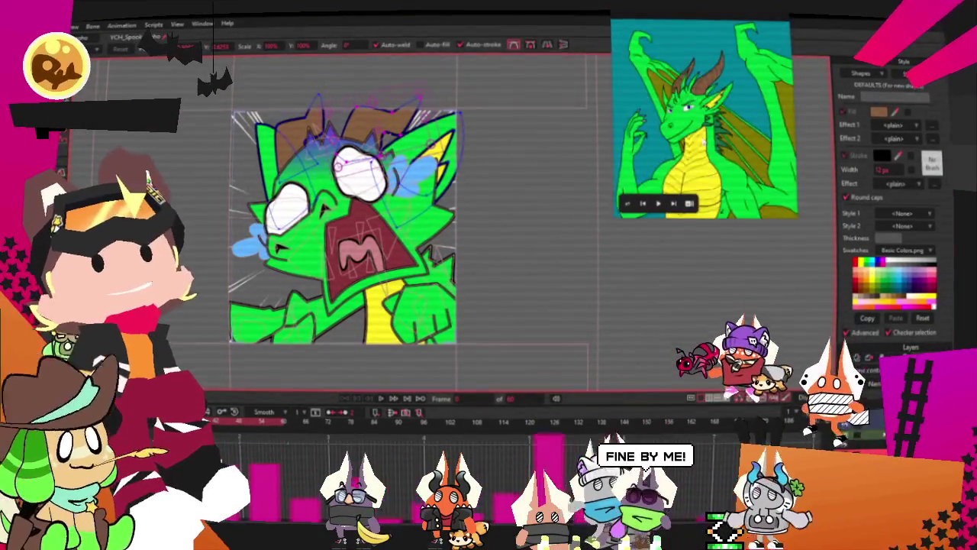
scroll(431, 214, up, 2)
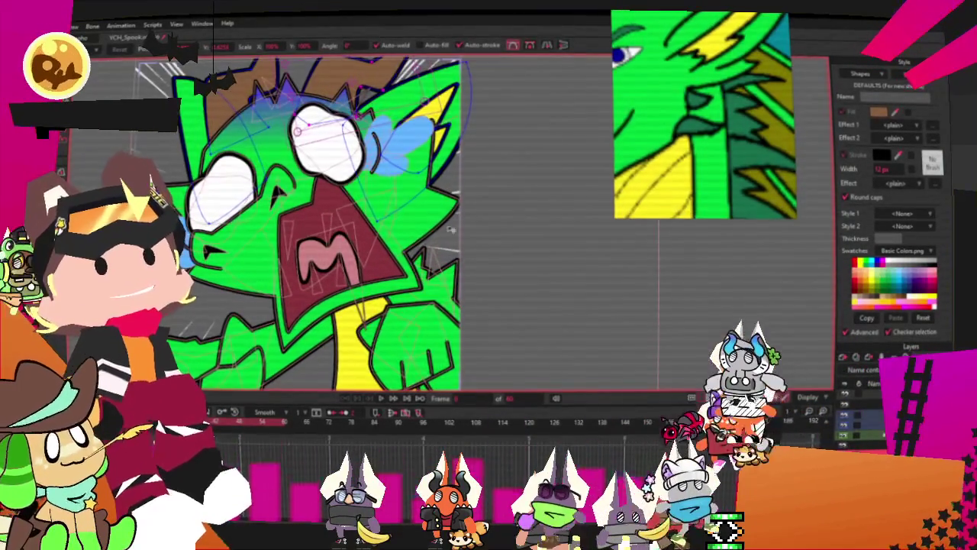
click(558, 248)
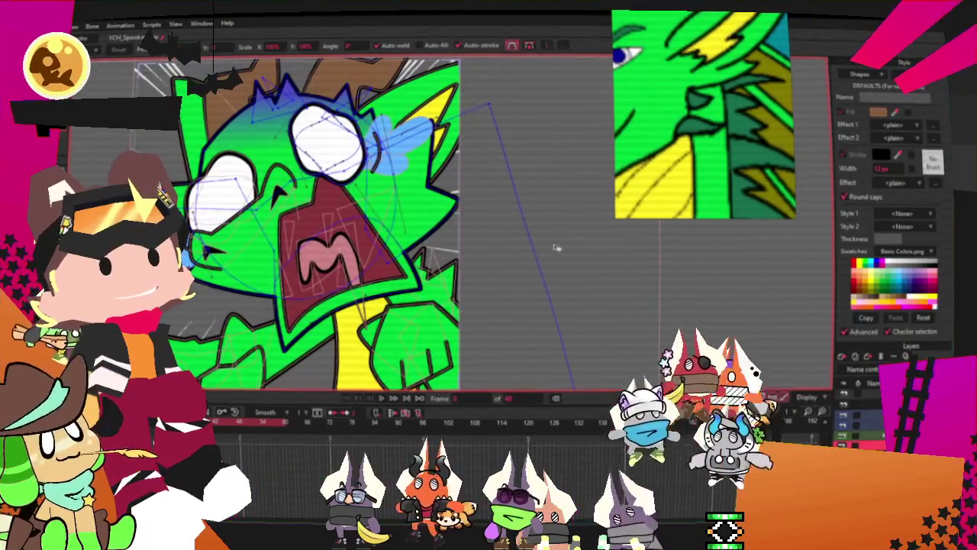
scroll(404, 204, up, 2)
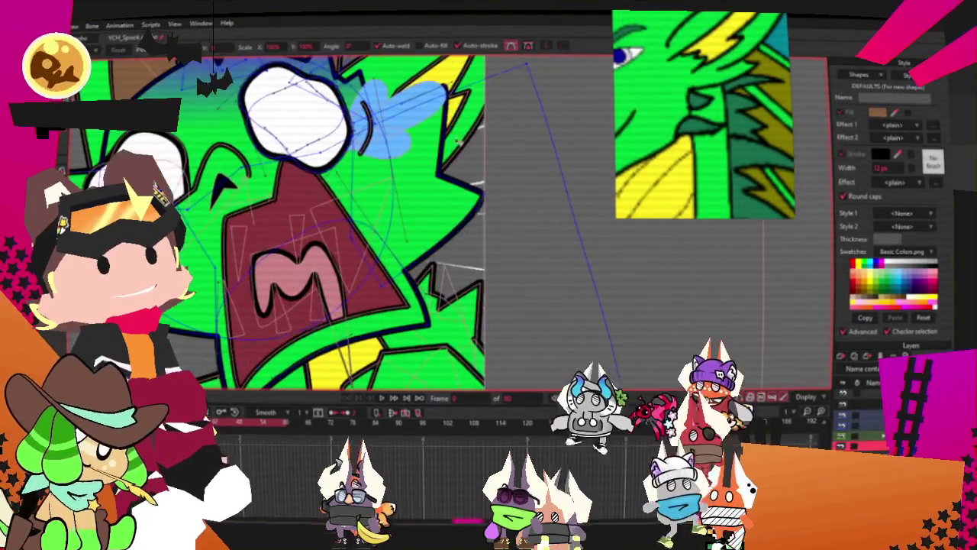
scroll(200, 181, down, 2)
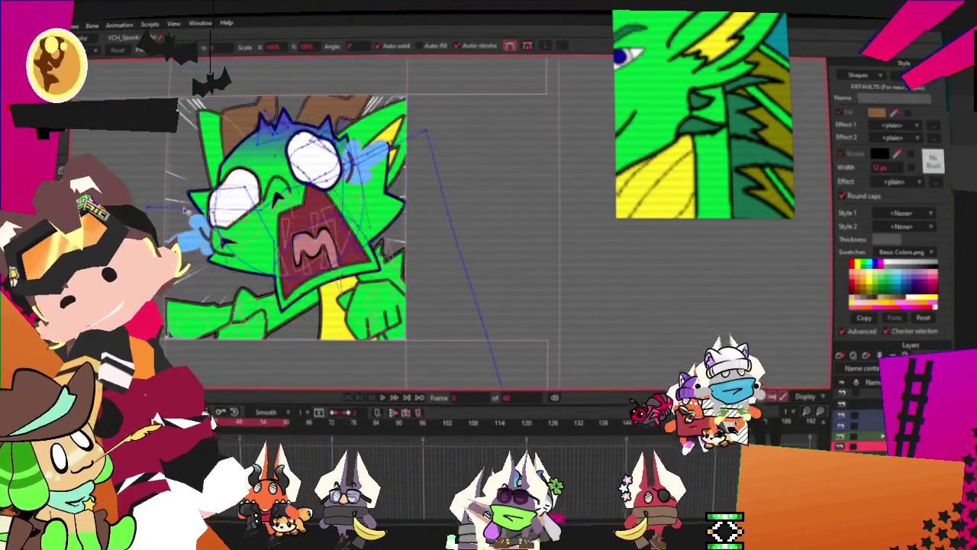
scroll(200, 181, up, 3)
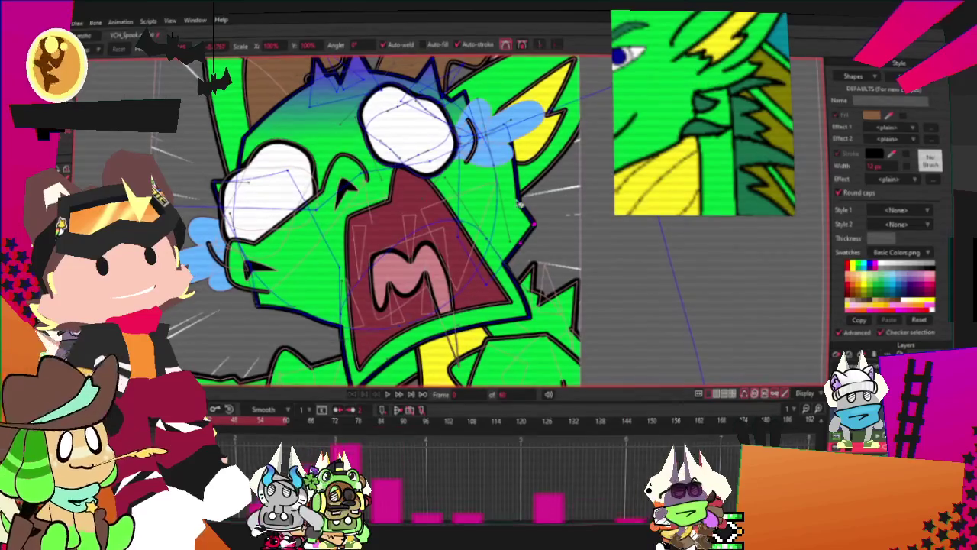
scroll(522, 205, down, 2)
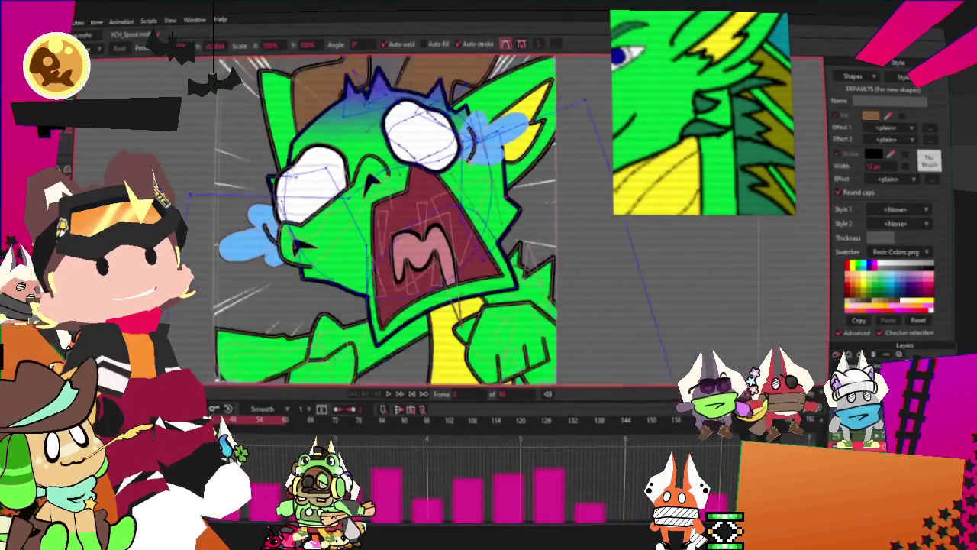
Zoom in on the dragon's cheek beside the open mouth.
scroll(550, 136, up, 2)
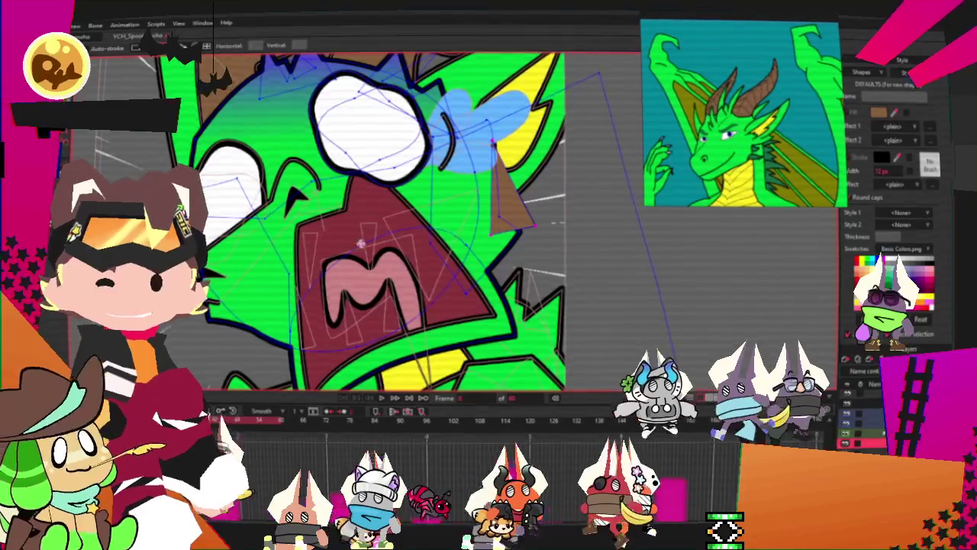
Fill the brown triangular cheek spike with dark green, then deselect it.
scroll(343, 221, up, 3)
scroll(344, 221, up, 2)
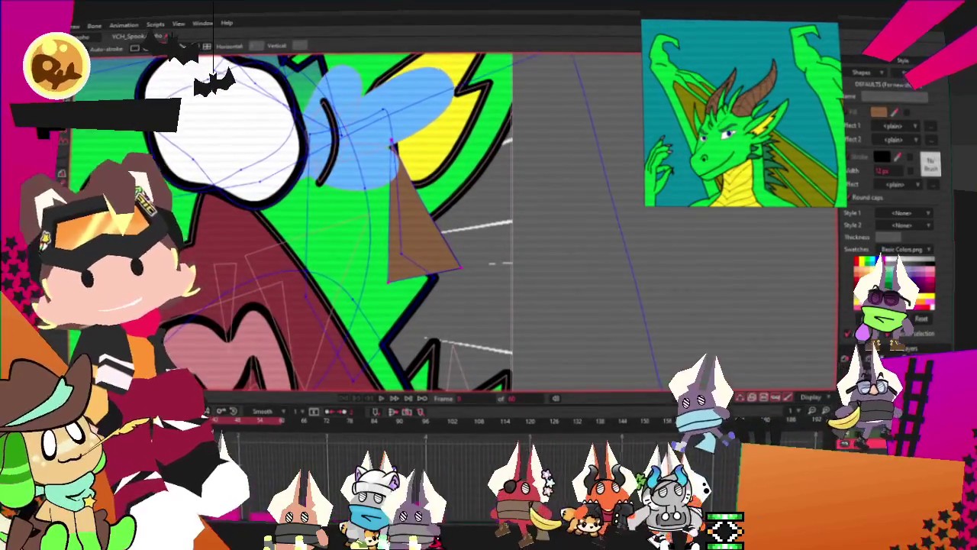
scroll(391, 145, up, 2)
key(q)
click(427, 239)
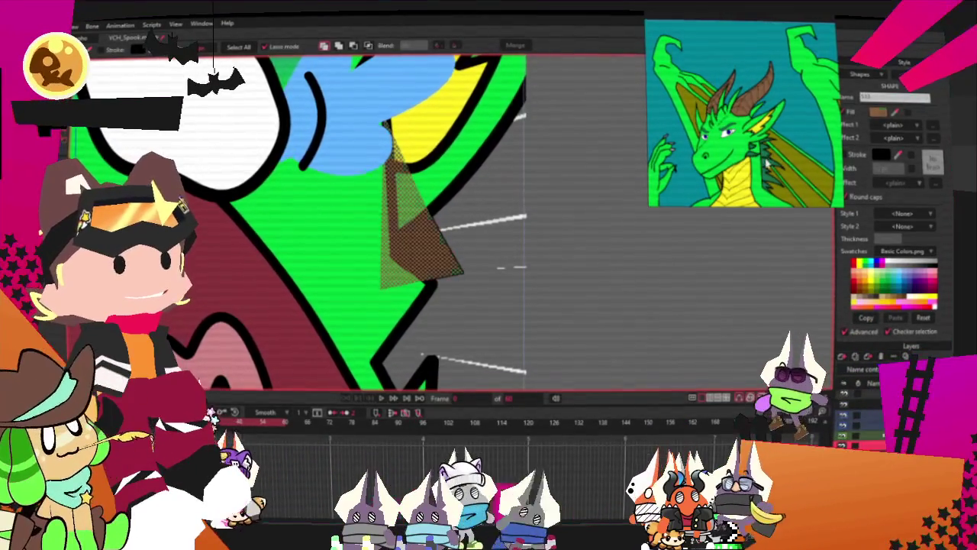
scroll(503, 260, down, 3)
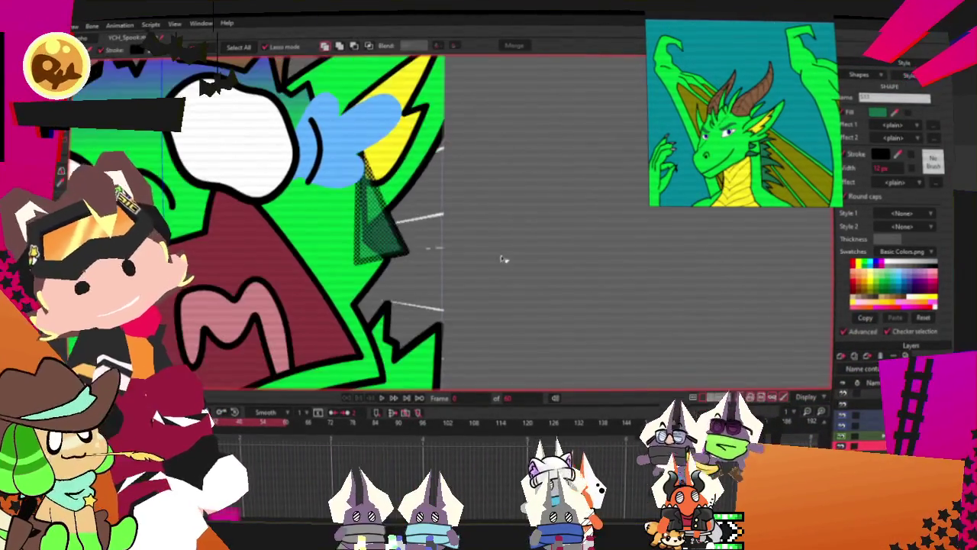
scroll(90, 162, up, 2)
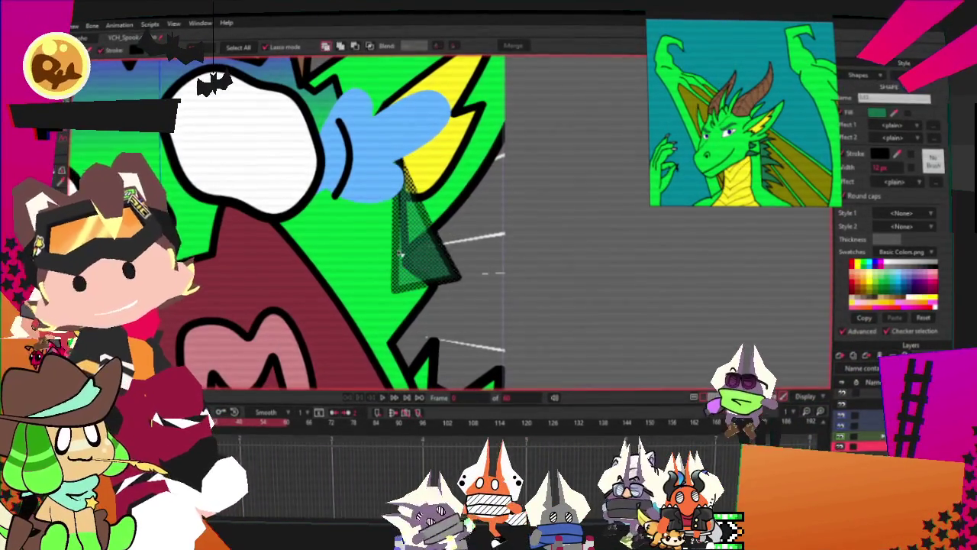
click(634, 278)
Raise the cheek spike's top-right corner and shift its points up and to the left.
key(t)
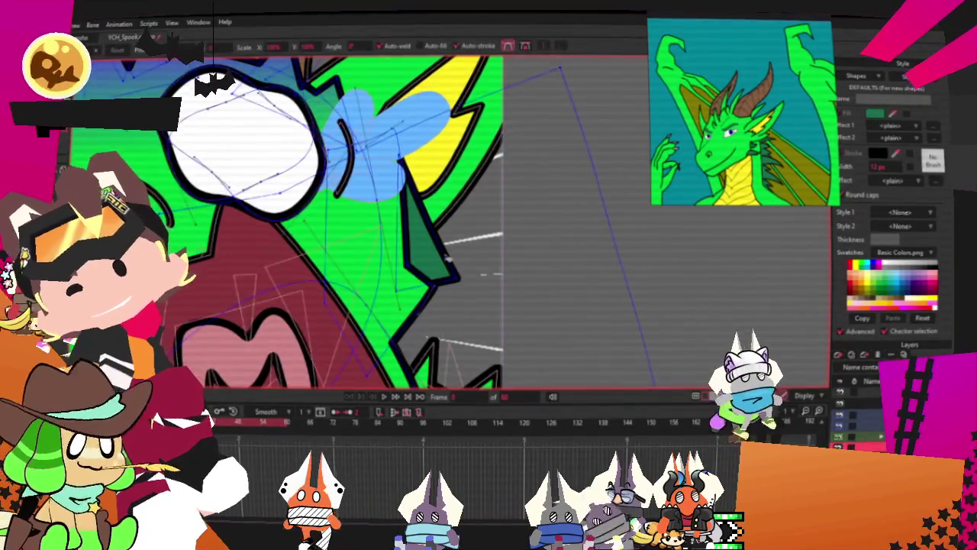
scroll(450, 174, up, 2)
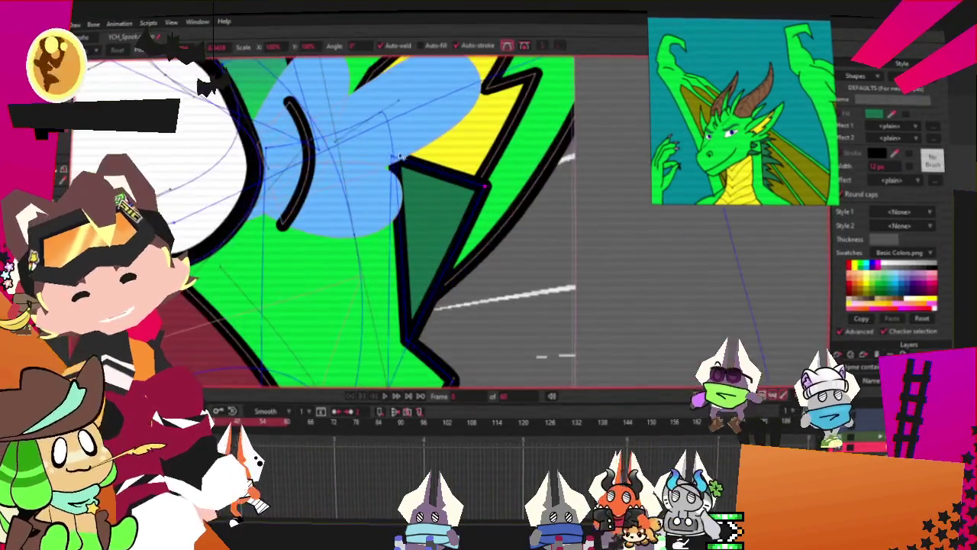
scroll(393, 147, down, 1)
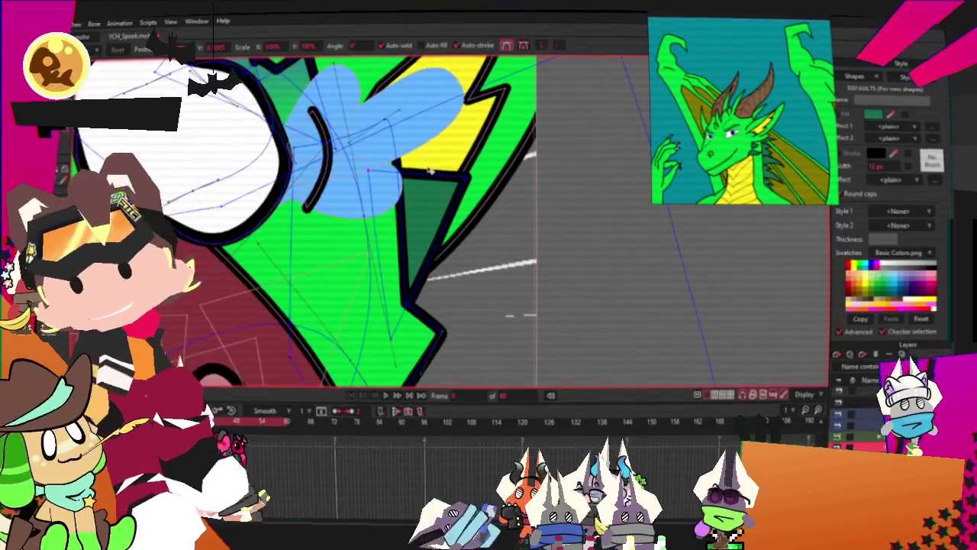
scroll(529, 207, up, 1)
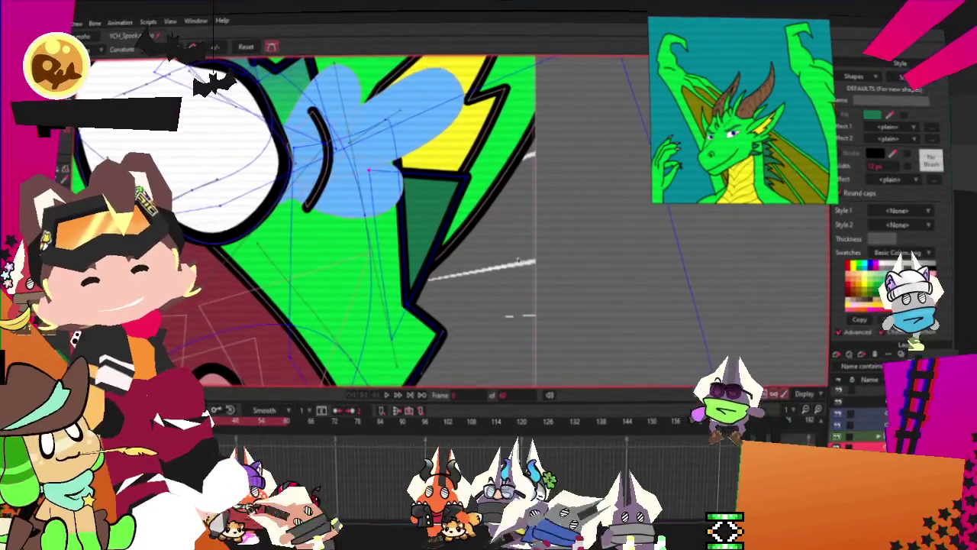
key(c)
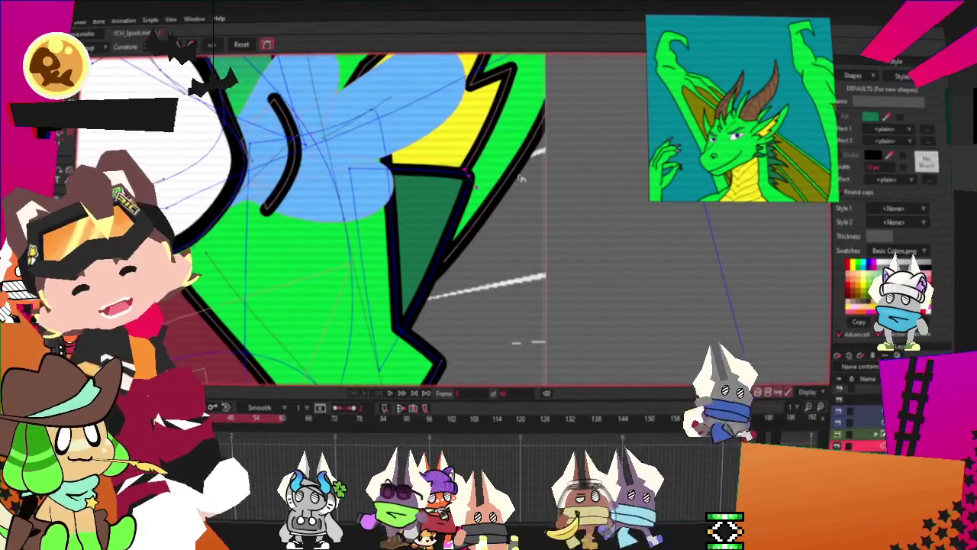
key(t)
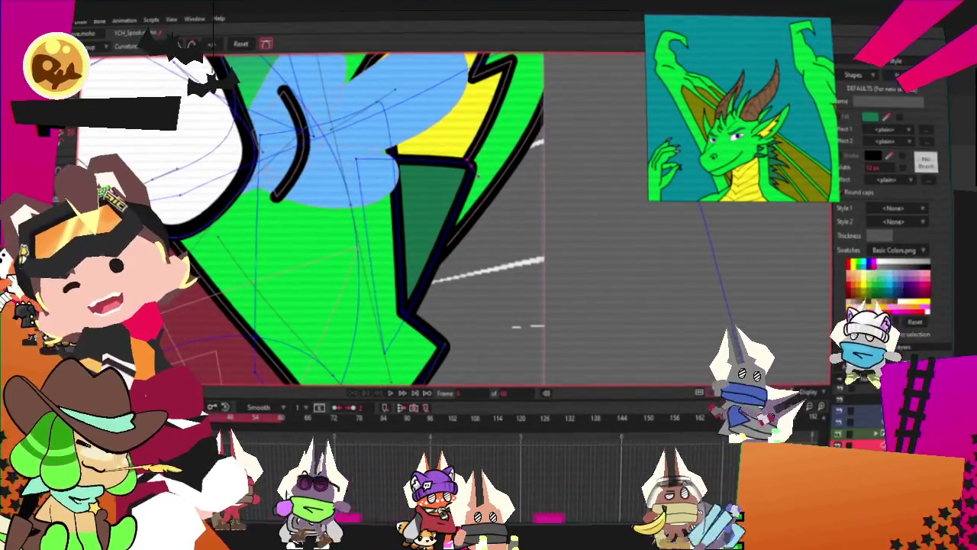
scroll(416, 197, up, 1)
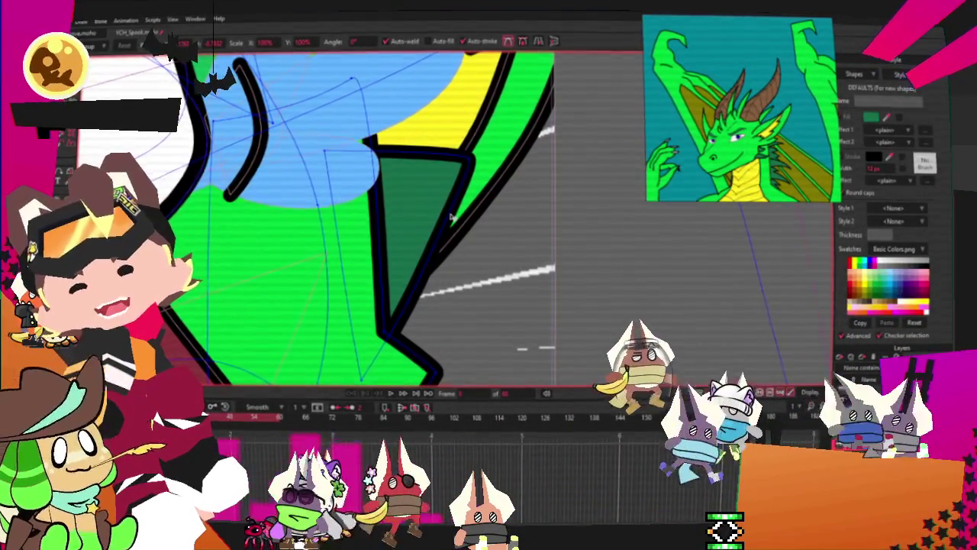
drag(451, 217, 447, 170)
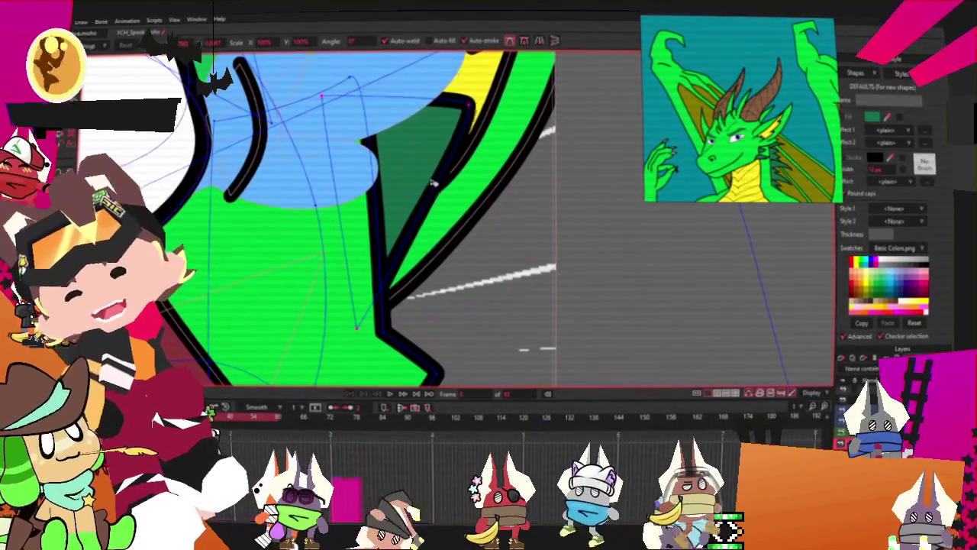
drag(498, 204, 489, 201)
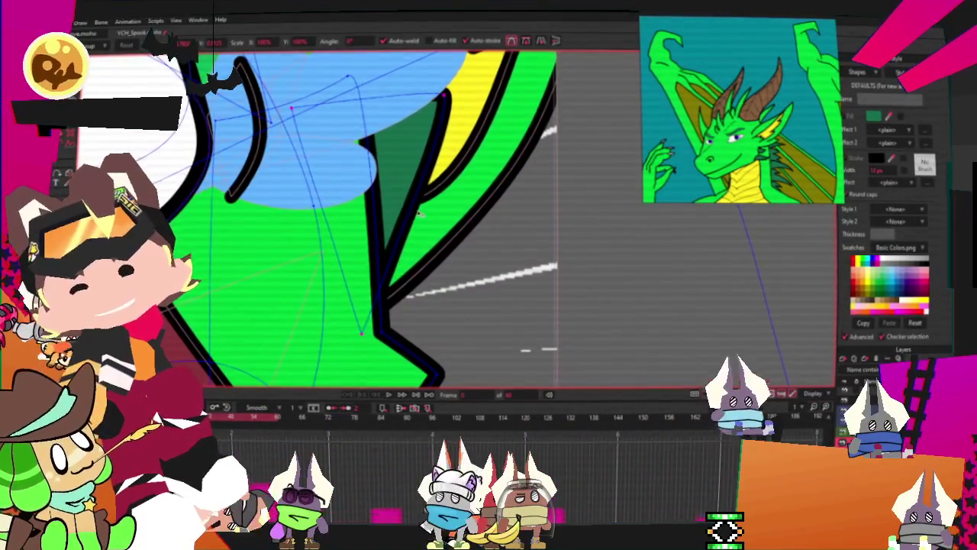
Lower the triangle's top edge, pull its top-right point up and right, then select it.
scroll(449, 265, down, 2)
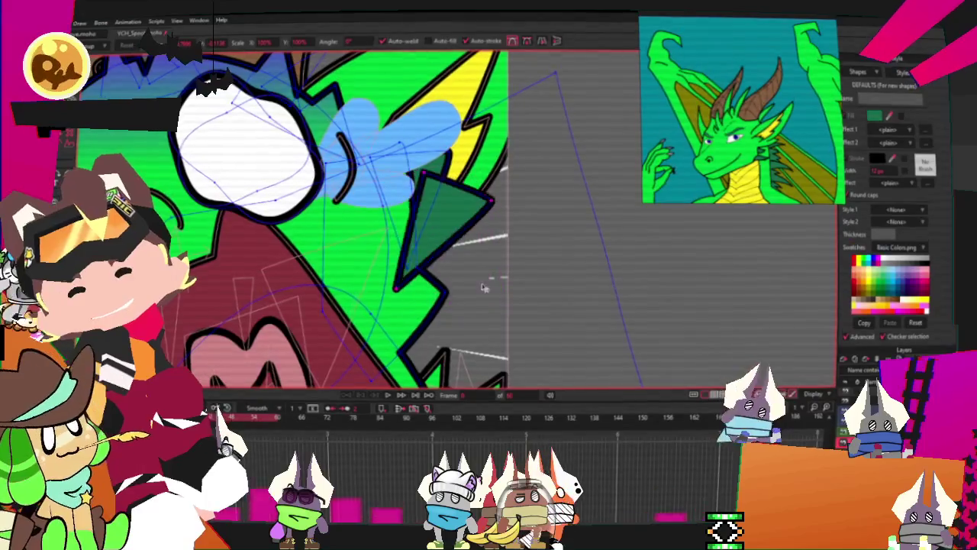
click(486, 266)
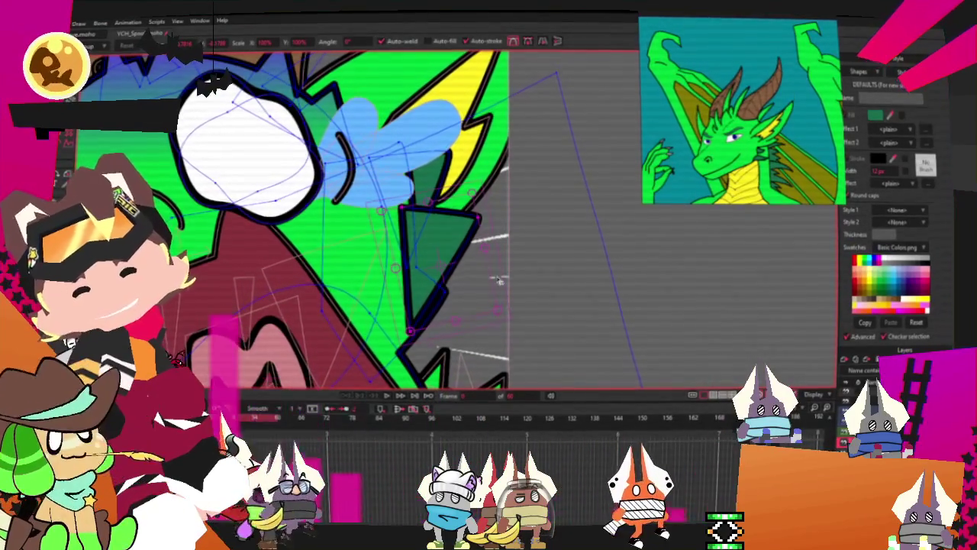
drag(467, 270, 468, 283)
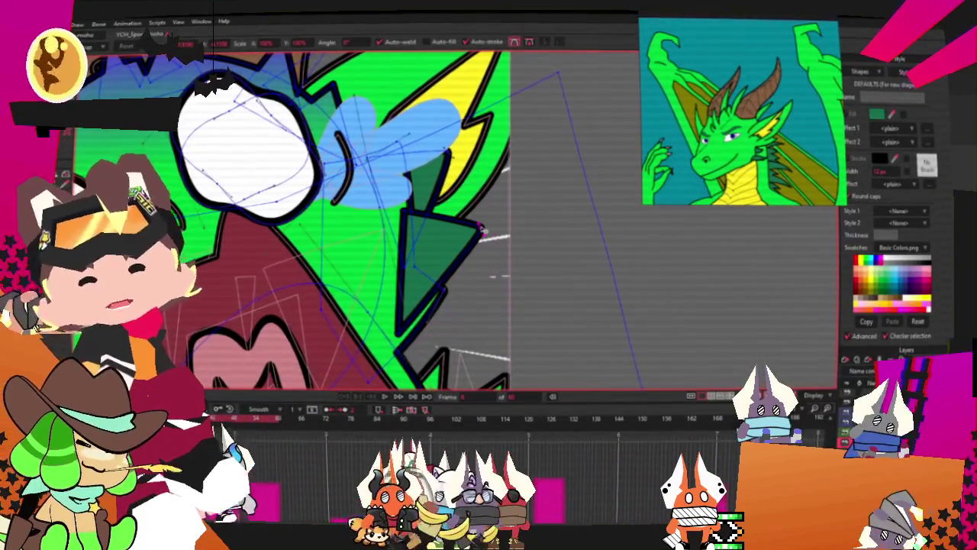
drag(482, 231, 500, 221)
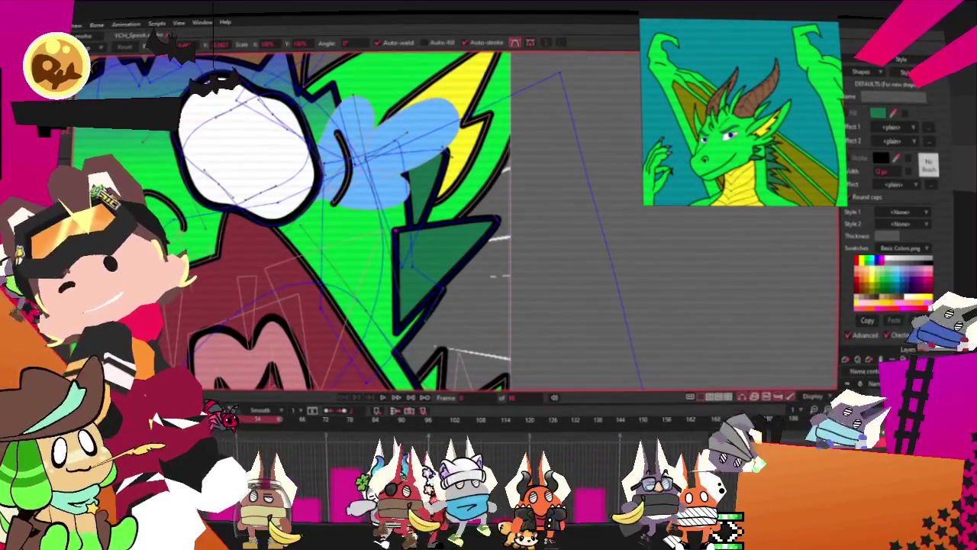
key(s)
click(427, 267)
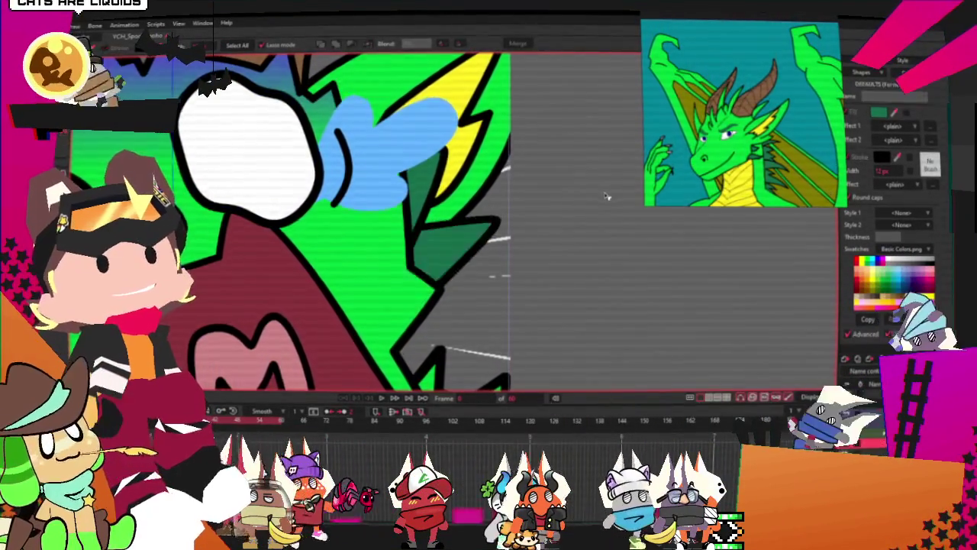
scroll(547, 257, down, 5)
scroll(547, 257, up, 3)
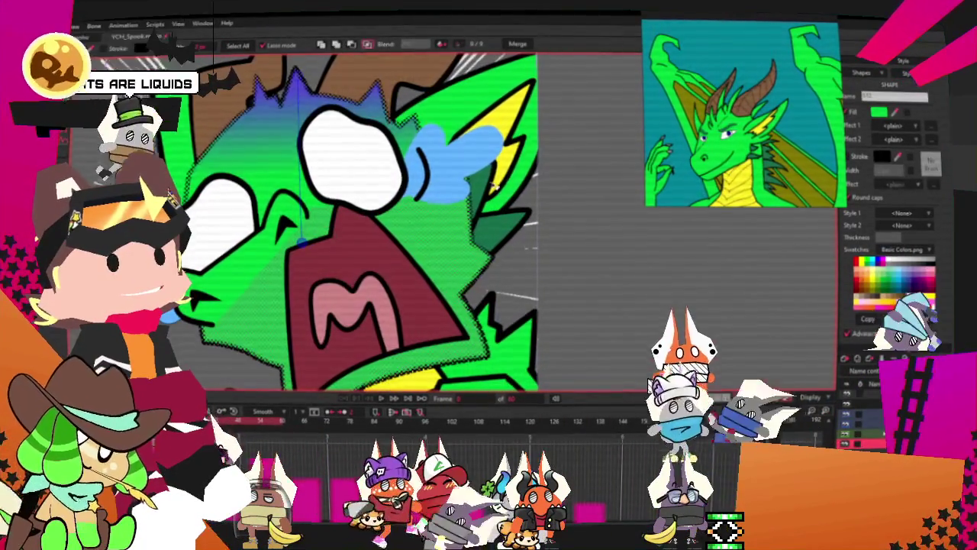
scroll(493, 166, up, 2)
key(g)
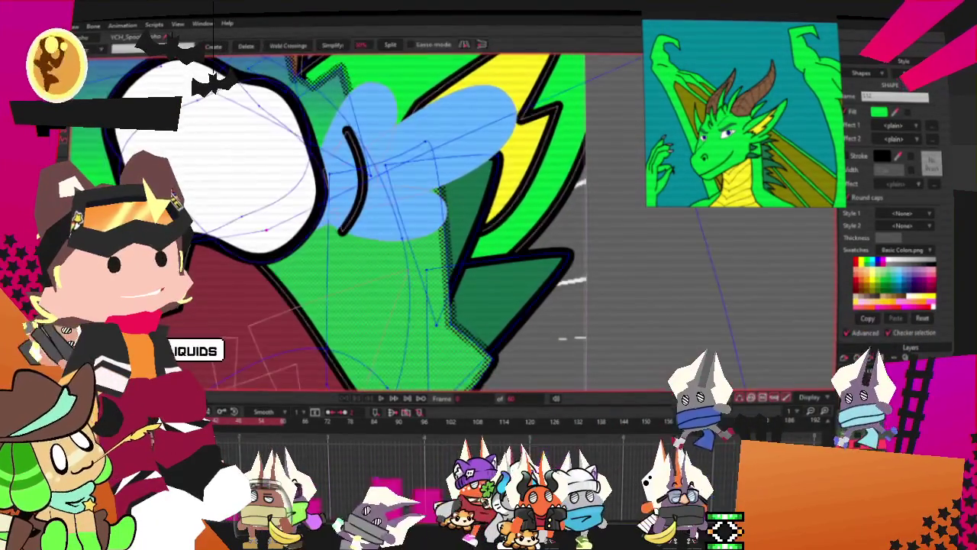
scroll(486, 114, down, 2)
scroll(483, 247, down, 1)
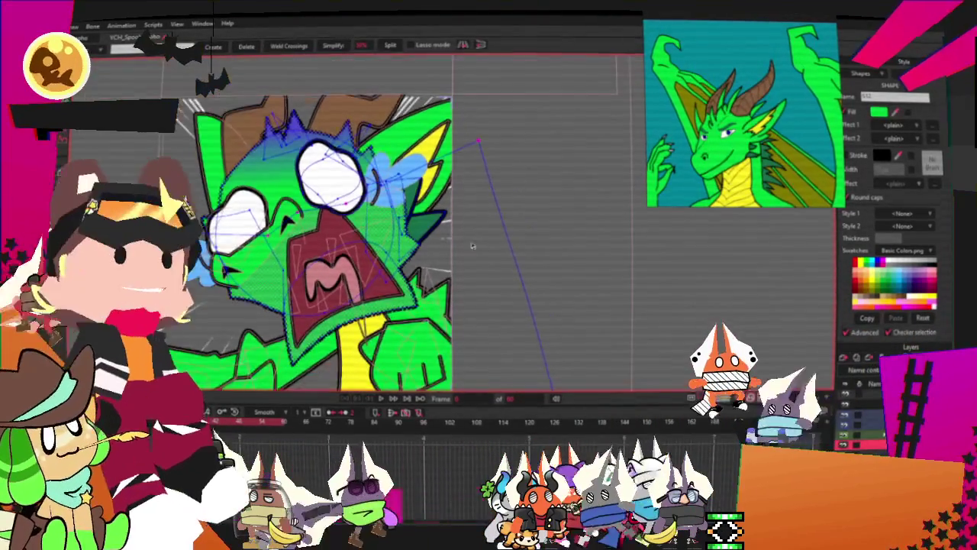
scroll(483, 246, up, 5)
key(t)
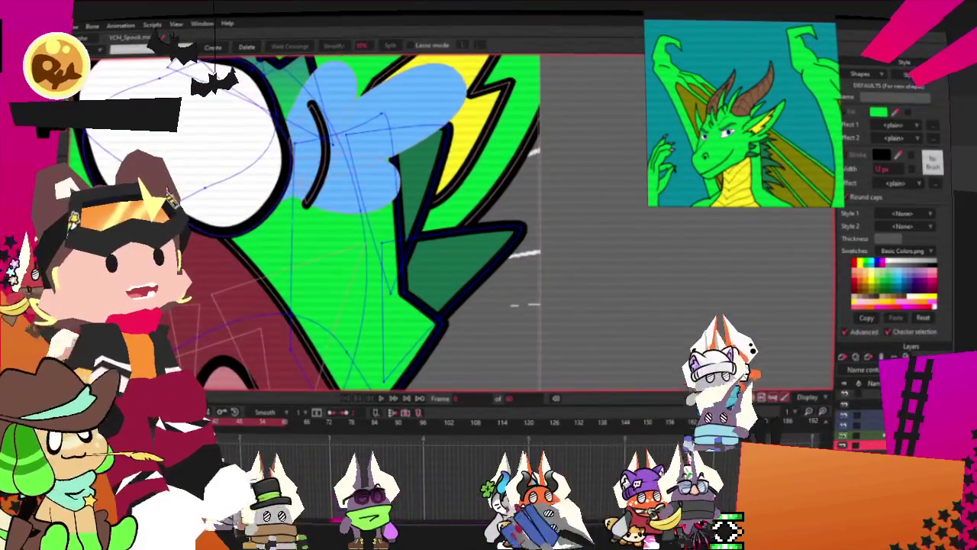
scroll(483, 247, down, 1)
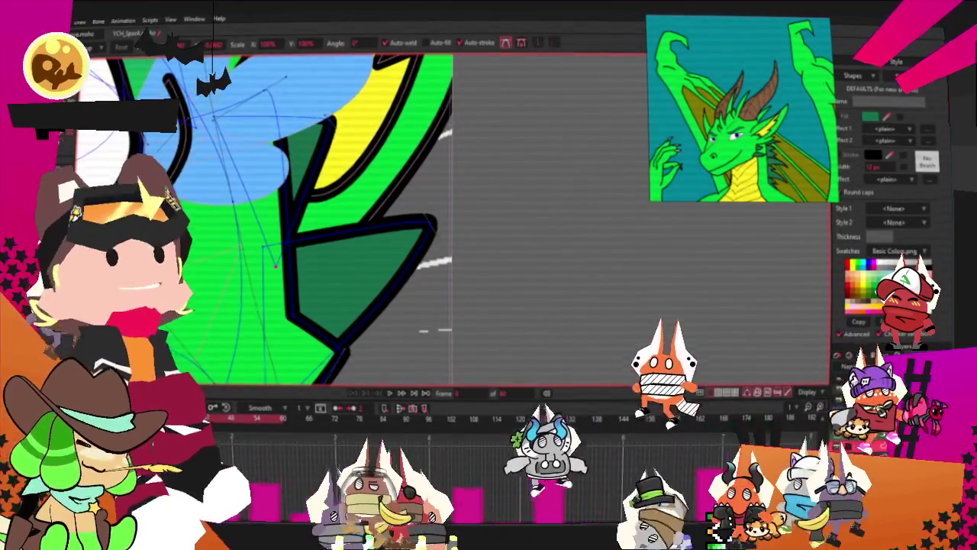
key(space)
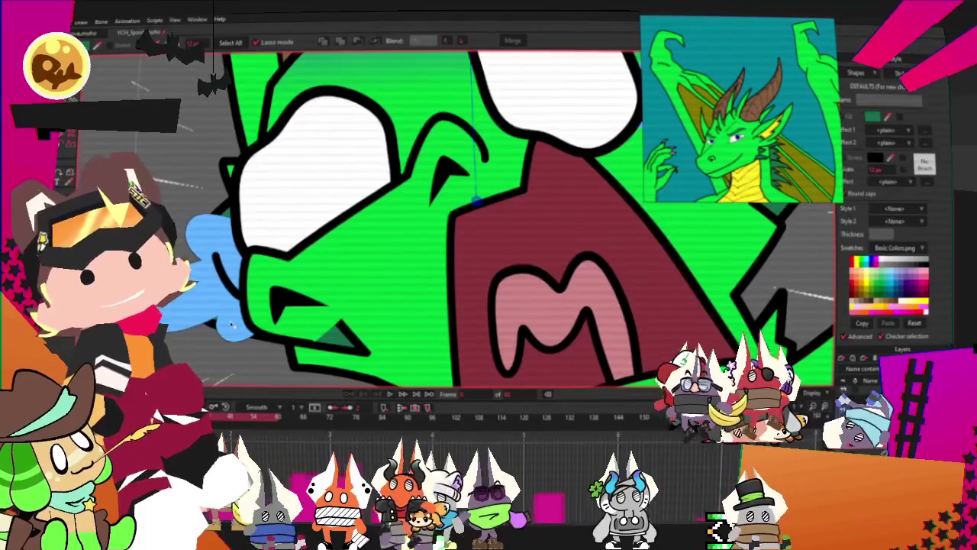
click(384, 249)
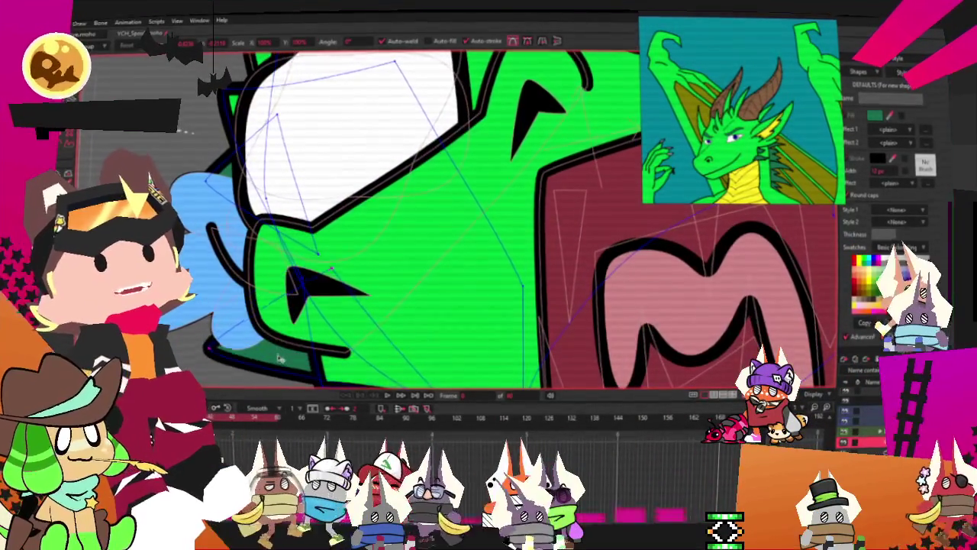
click(330, 222)
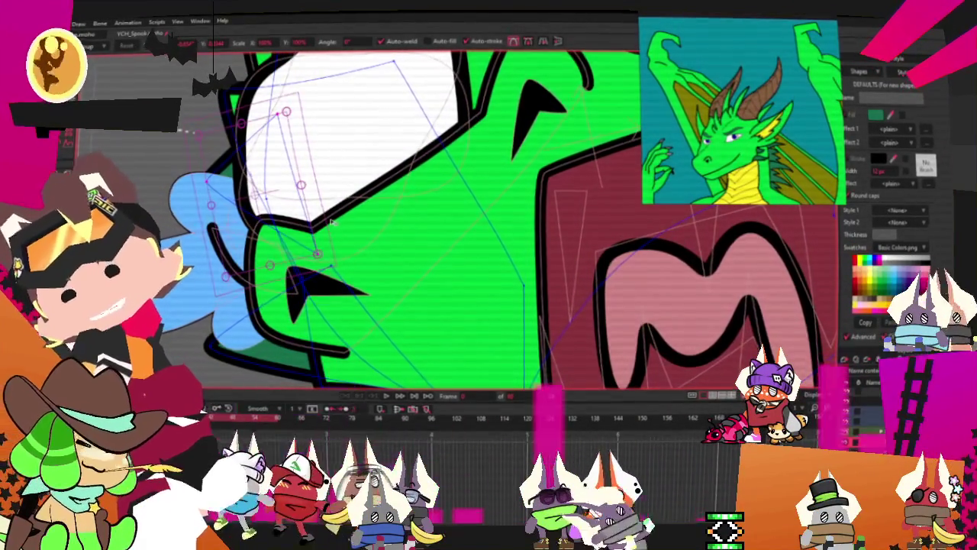
key(ctrl+r)
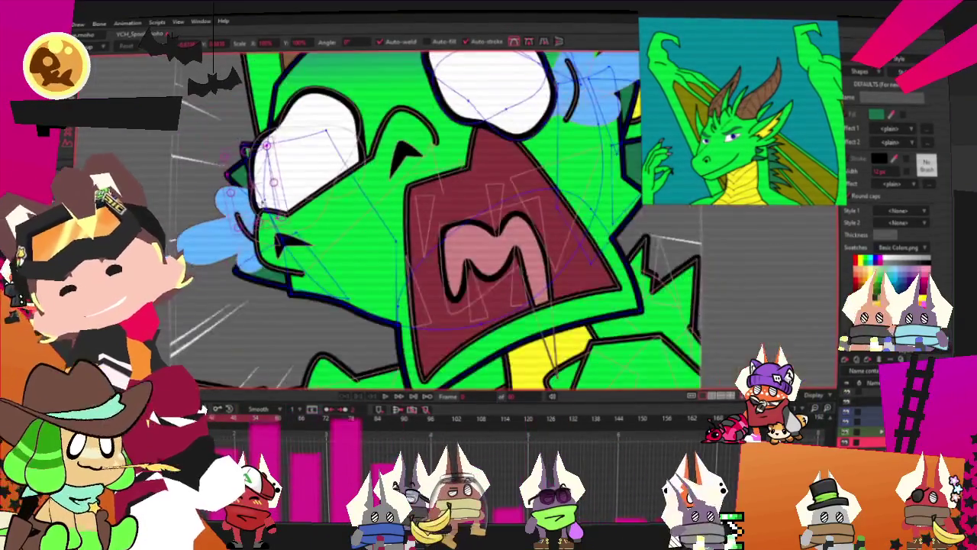
scroll(473, 223, up, 2)
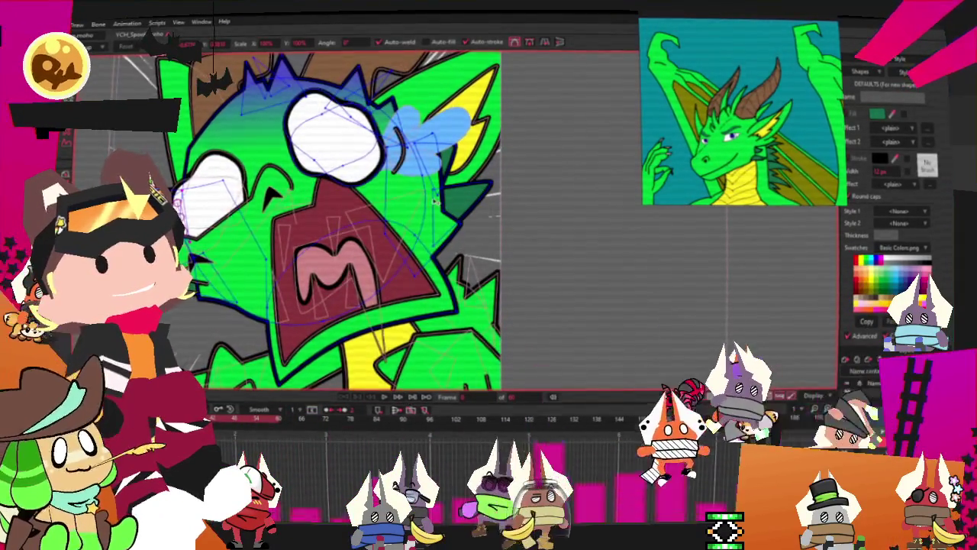
scroll(435, 200, up, 2)
scroll(484, 211, down, 3)
scroll(484, 211, down, 1)
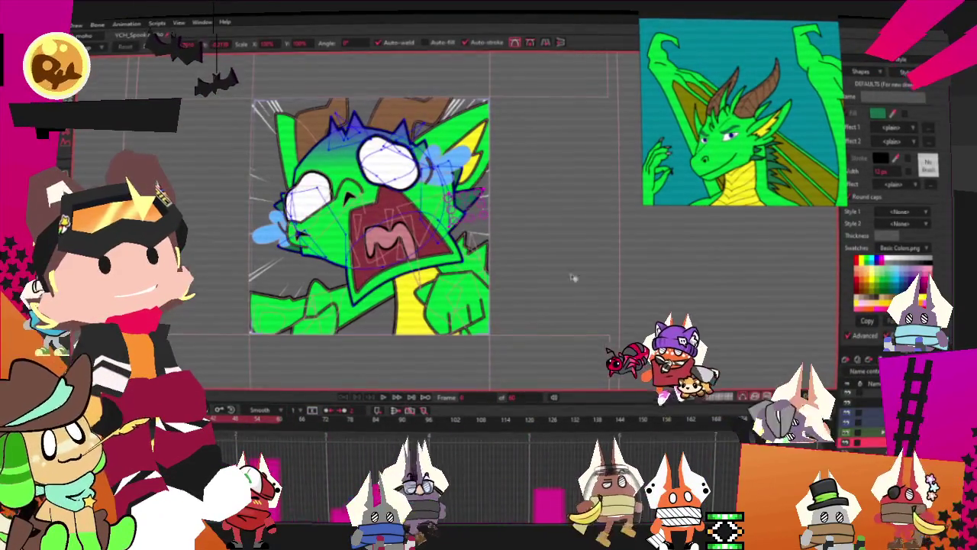
scroll(484, 211, up, 1)
scroll(484, 212, up, 2)
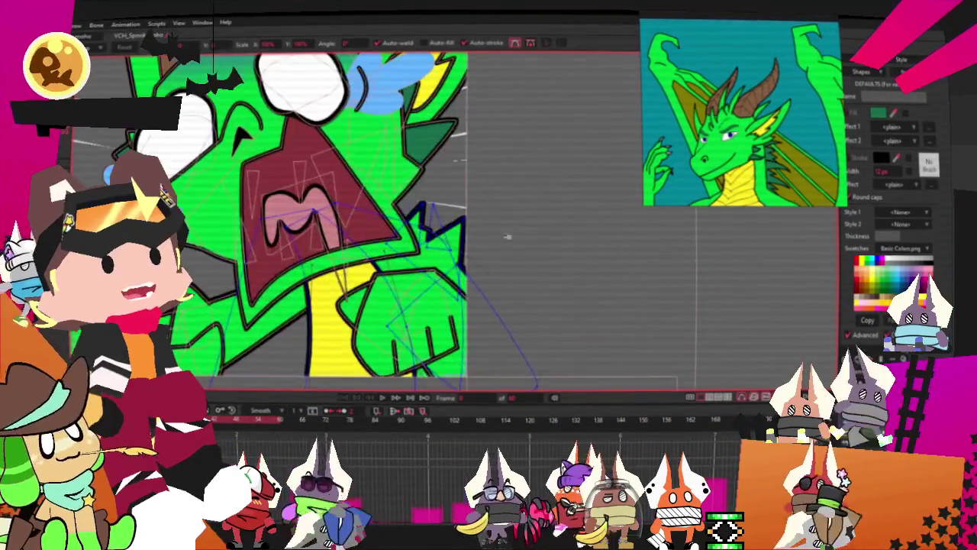
scroll(447, 159, up, 1)
key(g)
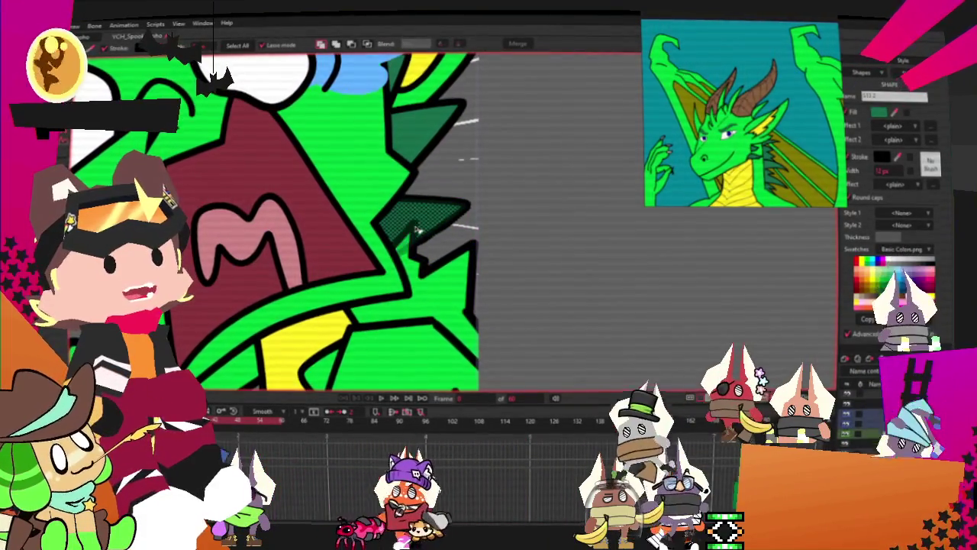
click(524, 314)
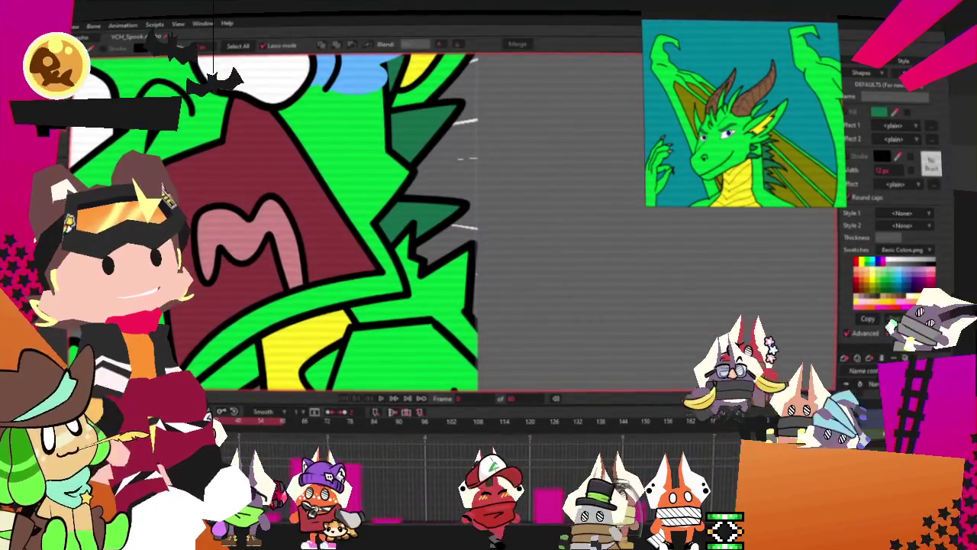
scroll(424, 204, up, 1)
key(a)
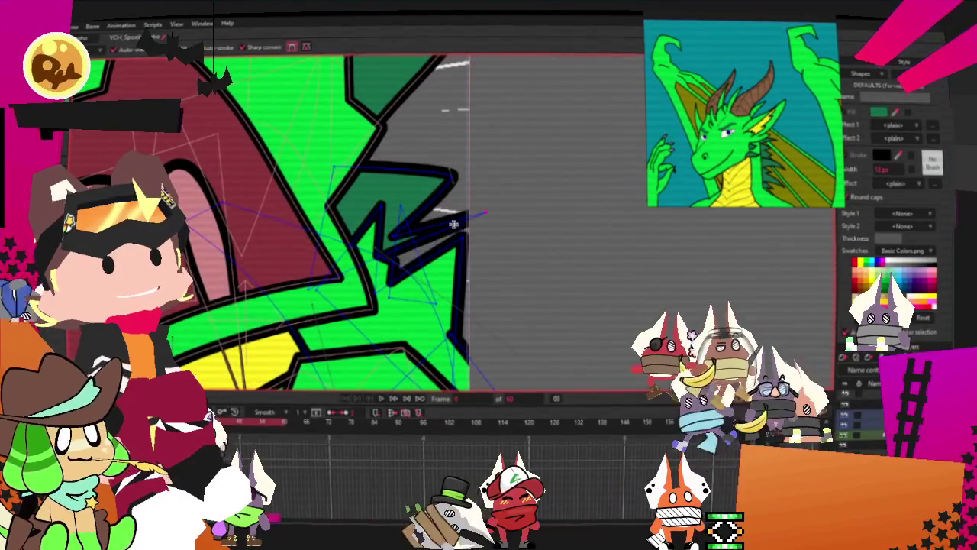
key(ctrl+z)
Add jagged outline segments along the neck spikes and pull the spike's top outline upward.
mouse_move(457, 328)
mouse_down()
mouse_move(546, 317)
mouse_move(483, 369)
mouse_up()
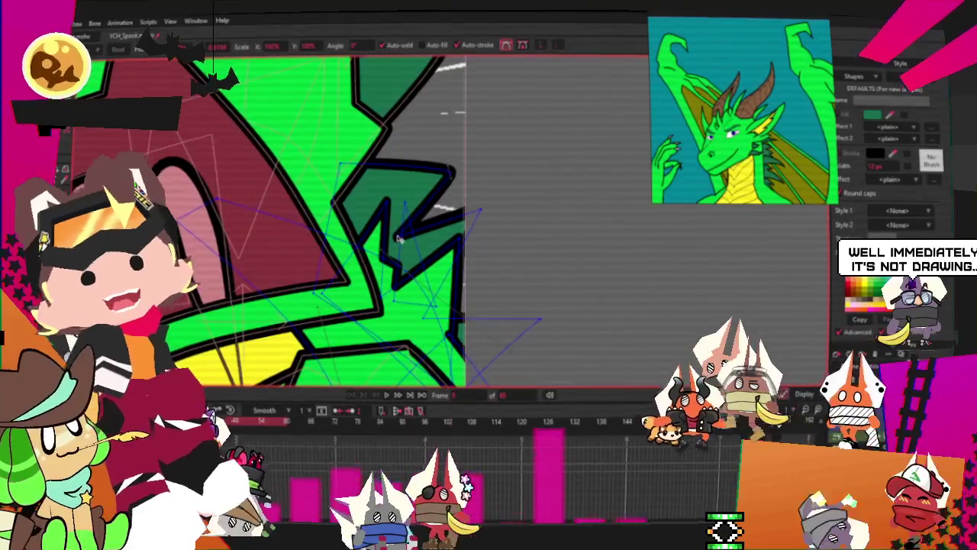
drag(434, 176, 336, 147)
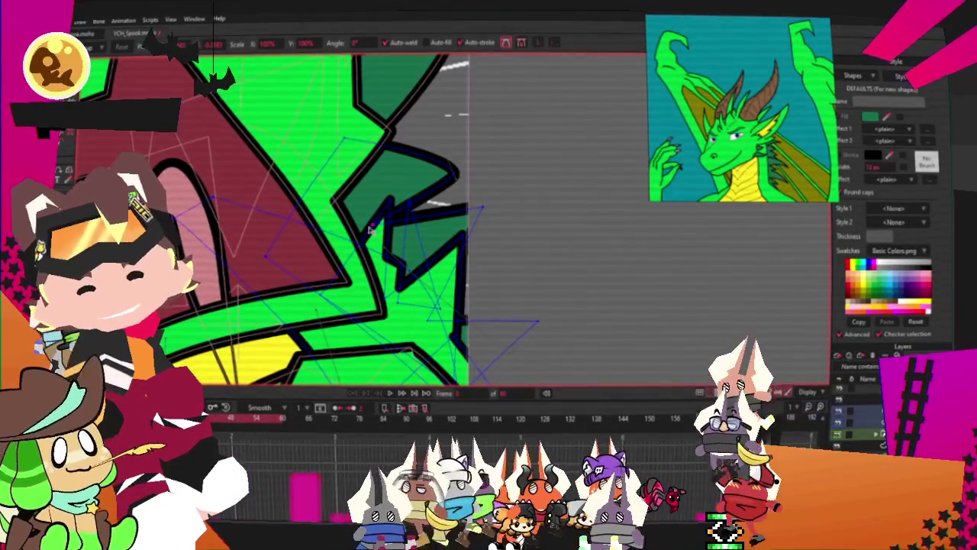
key(c)
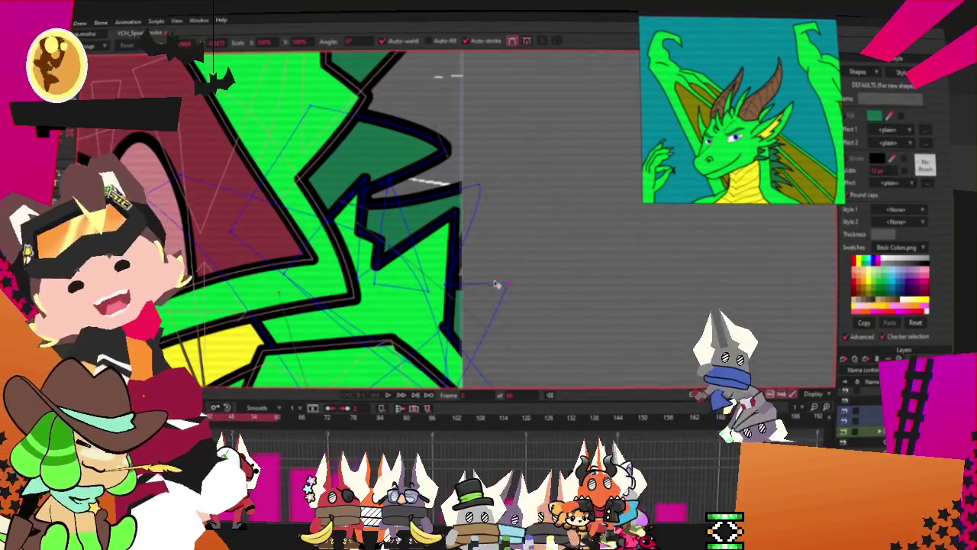
Zoom the canvas and reference image in on the dragon's yellow chest scales.
scroll(468, 229, down, 5)
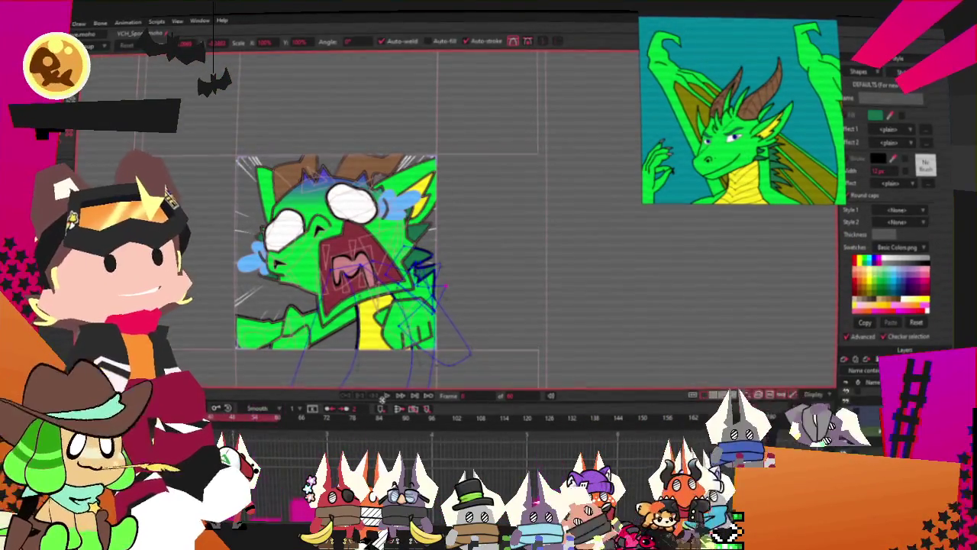
scroll(336, 252, up, 3)
scroll(336, 252, down, 3)
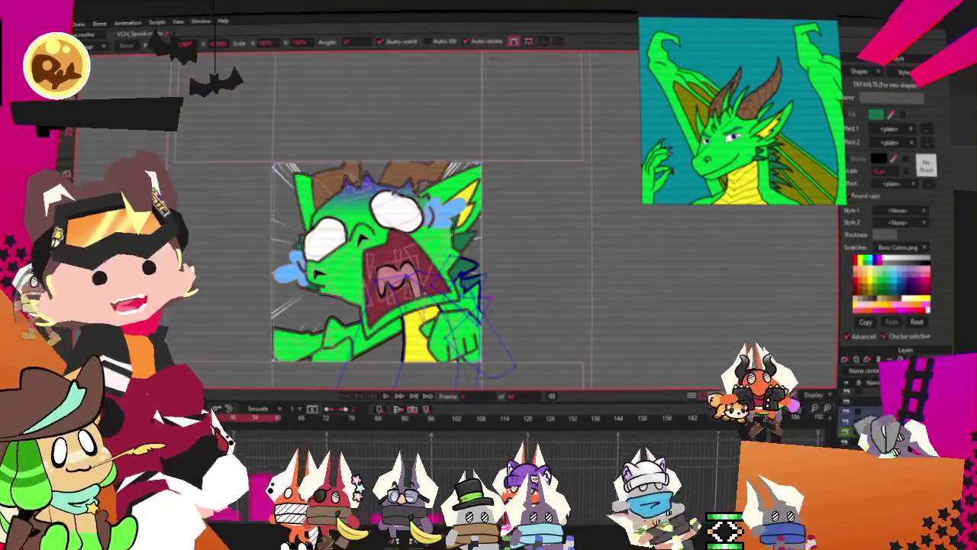
scroll(374, 229, up, 1)
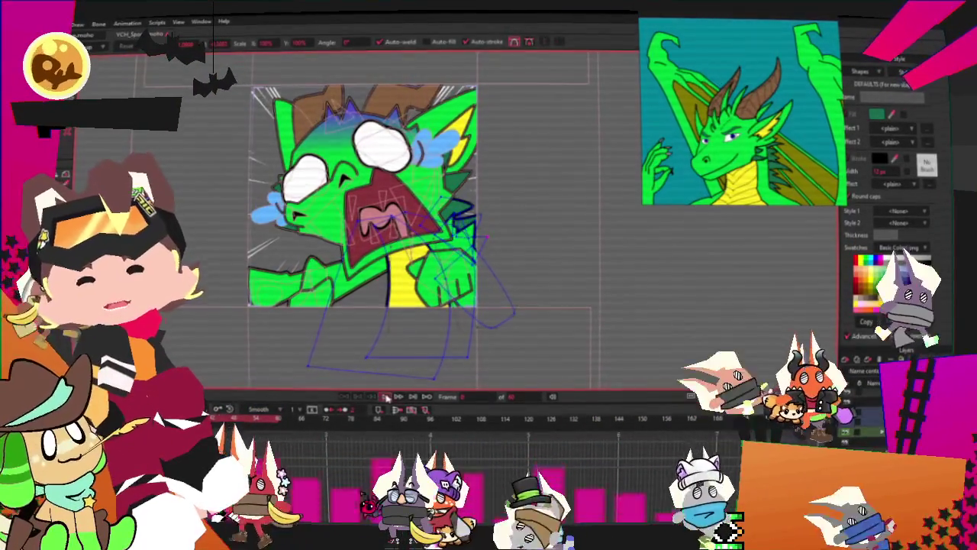
scroll(428, 243, up, 1)
scroll(430, 244, up, 2)
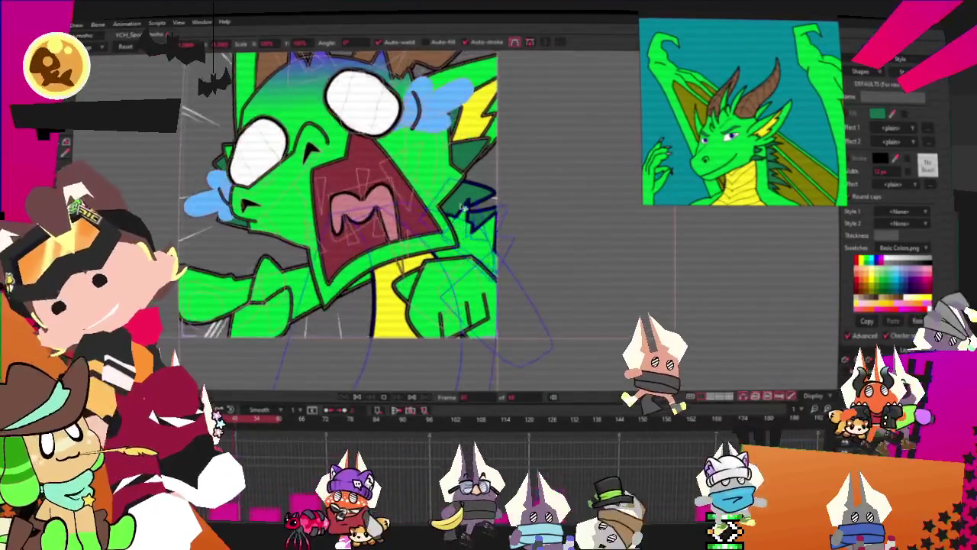
scroll(453, 239, down, 3)
scroll(454, 236, up, 3)
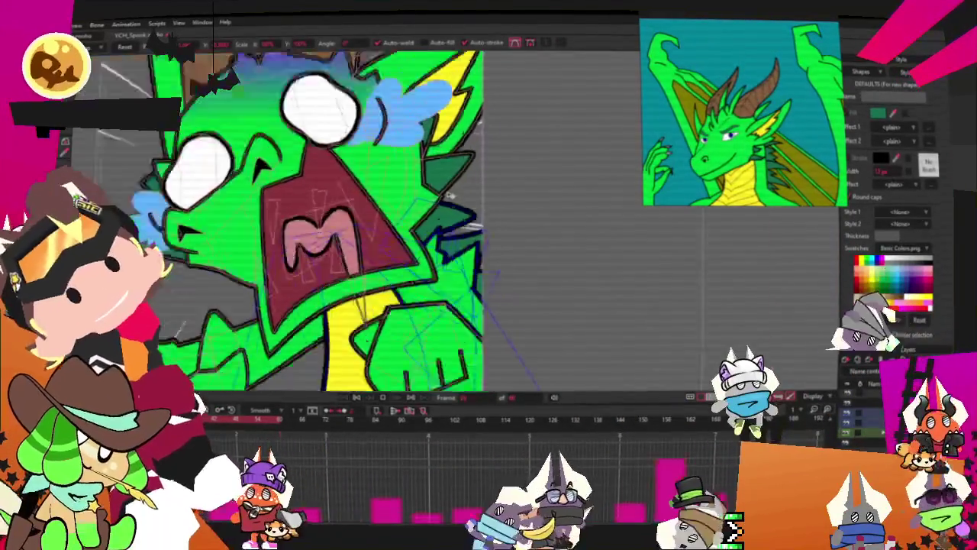
scroll(449, 211, down, 2)
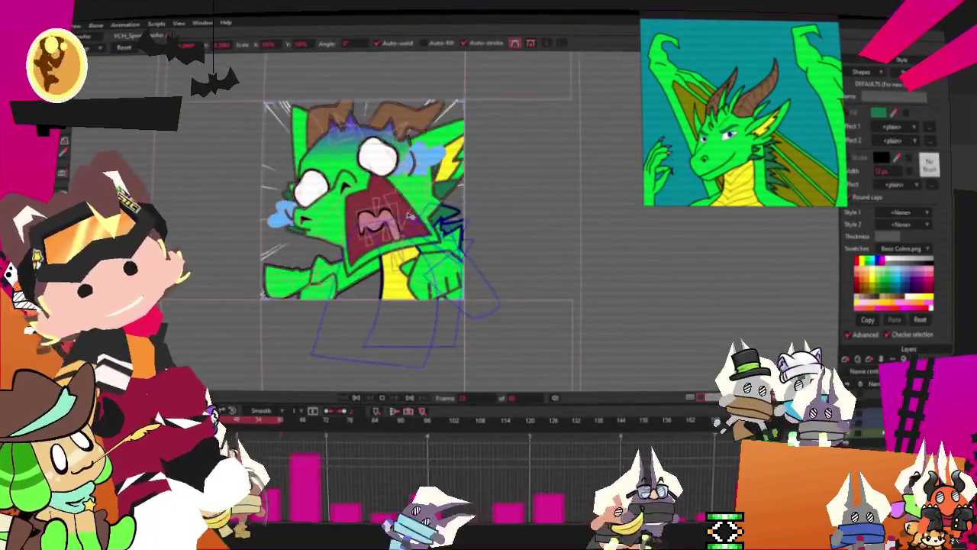
scroll(410, 214, up, 2)
scroll(394, 201, down, 1)
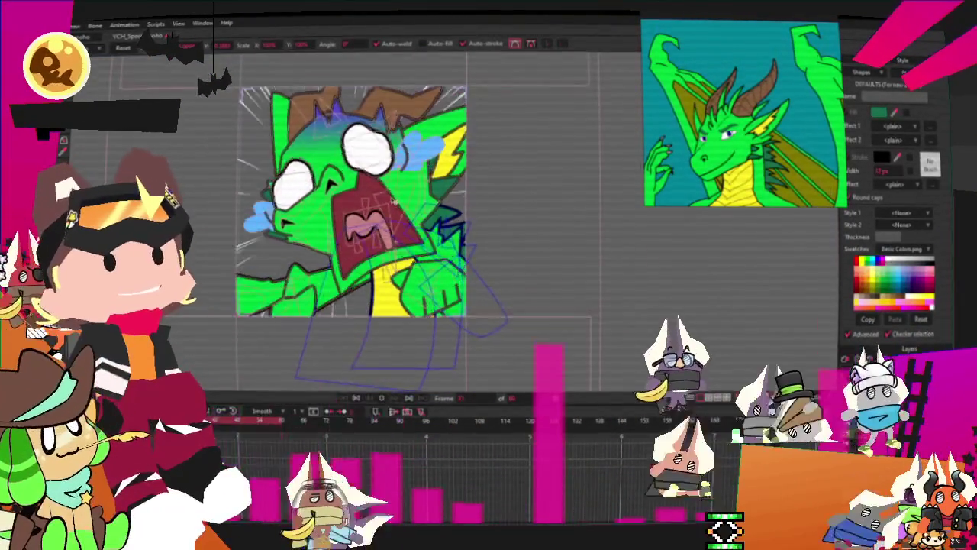
scroll(394, 201, up, 1)
scroll(389, 198, up, 1)
scroll(342, 188, down, 3)
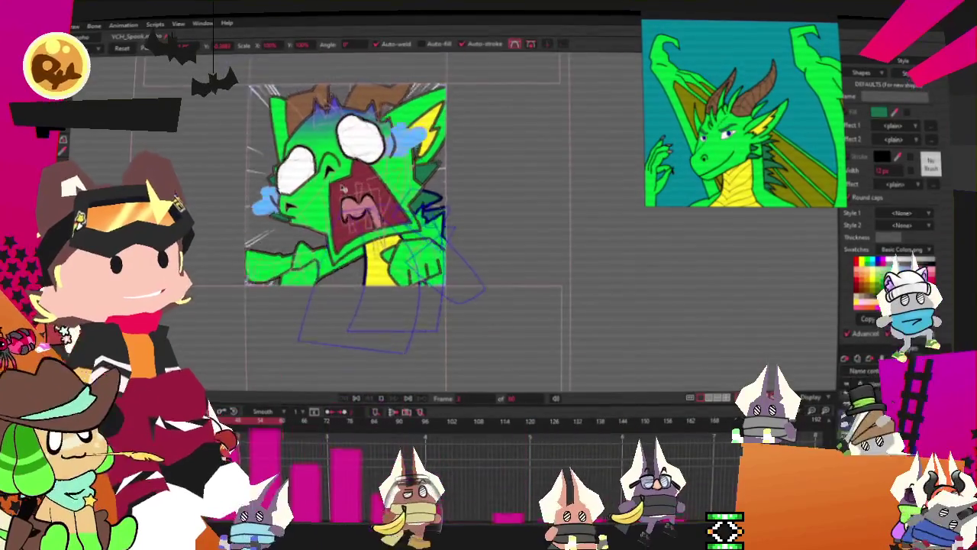
scroll(355, 170, up, 2)
scroll(368, 152, down, 1)
scroll(380, 136, up, 1)
scroll(393, 118, down, 1)
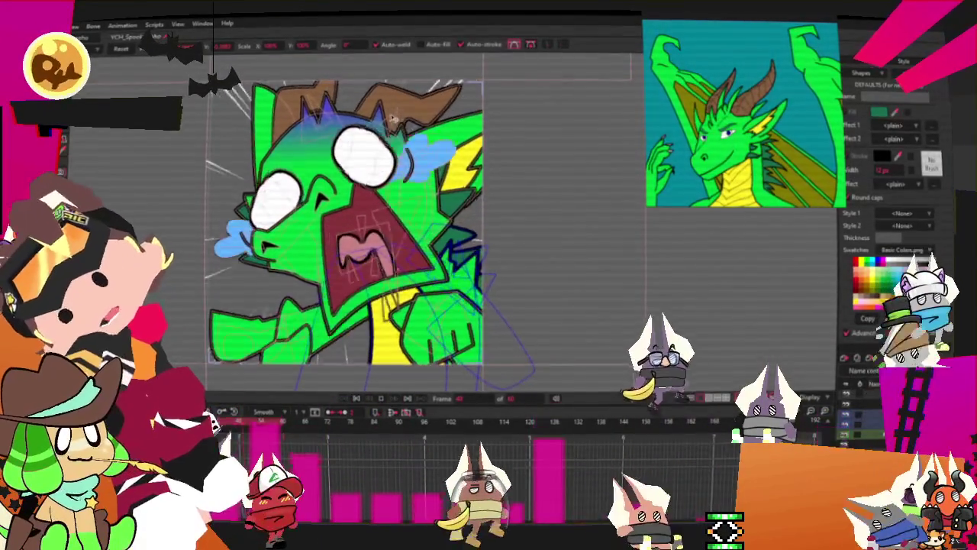
scroll(390, 126, down, 1)
scroll(380, 141, down, 1)
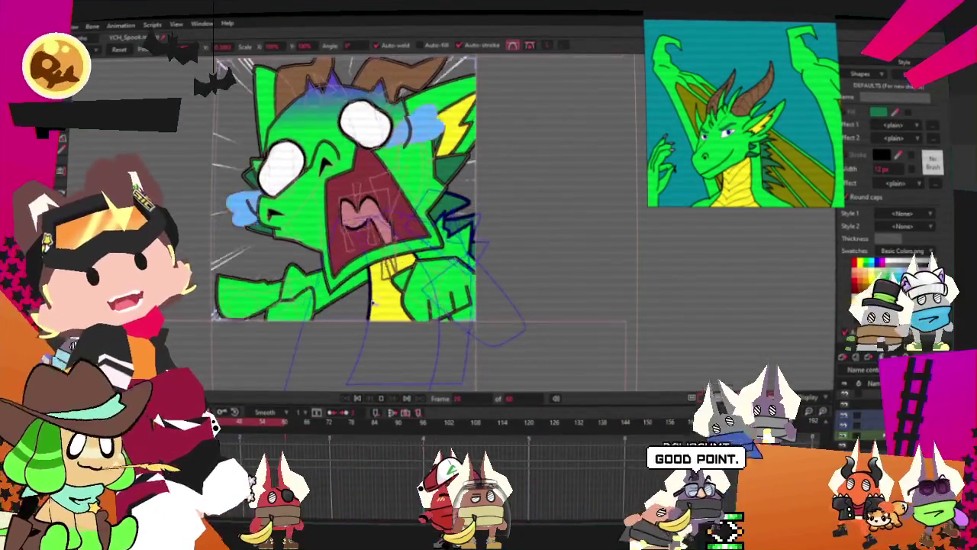
scroll(735, 166, up, 3)
scroll(734, 166, up, 3)
scroll(734, 166, down, 3)
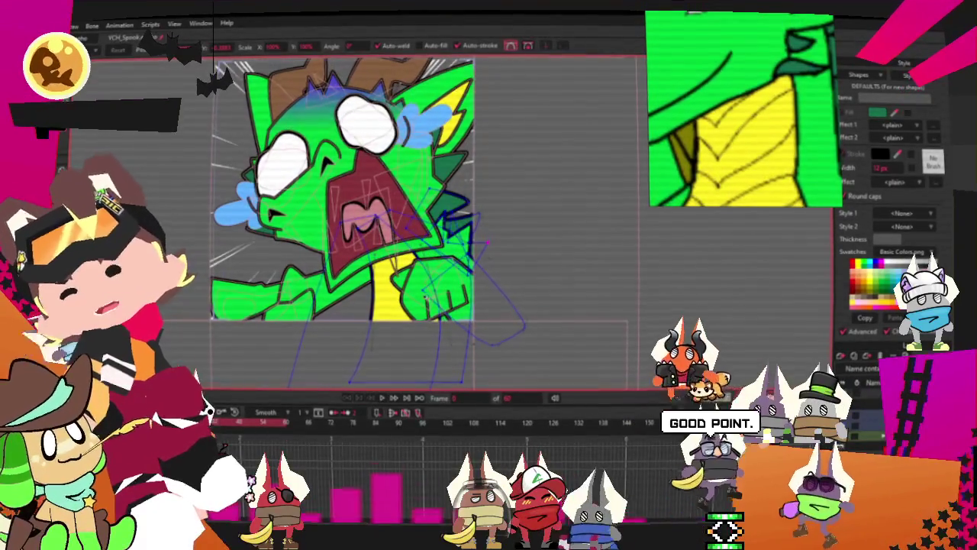
scroll(486, 243, up, 3)
scroll(539, 104, down, 2)
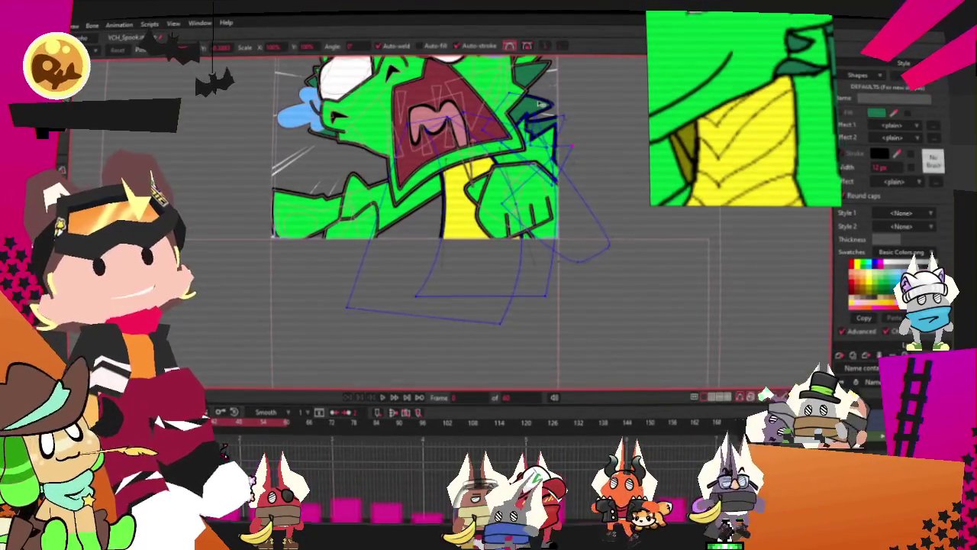
scroll(539, 104, up, 2)
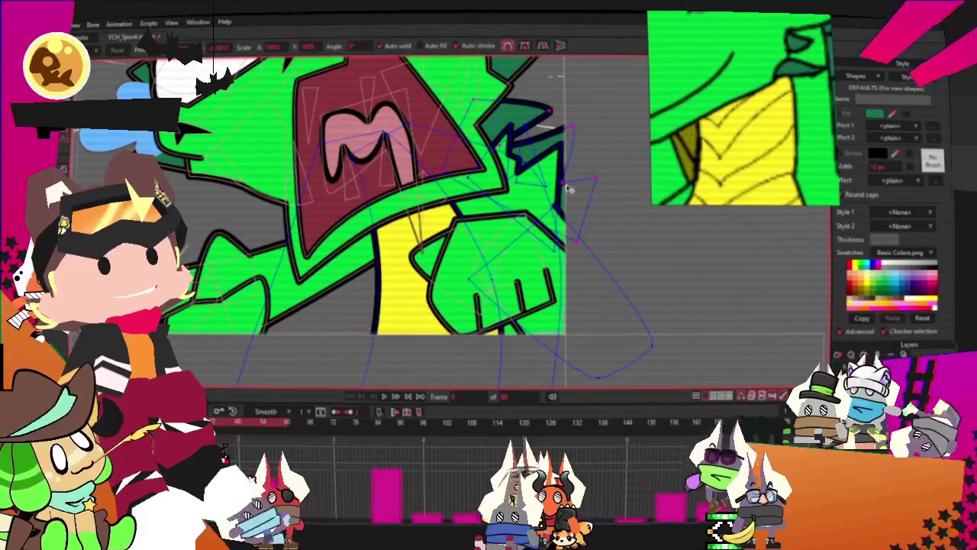
scroll(569, 189, down, 2)
scroll(483, 212, down, 1)
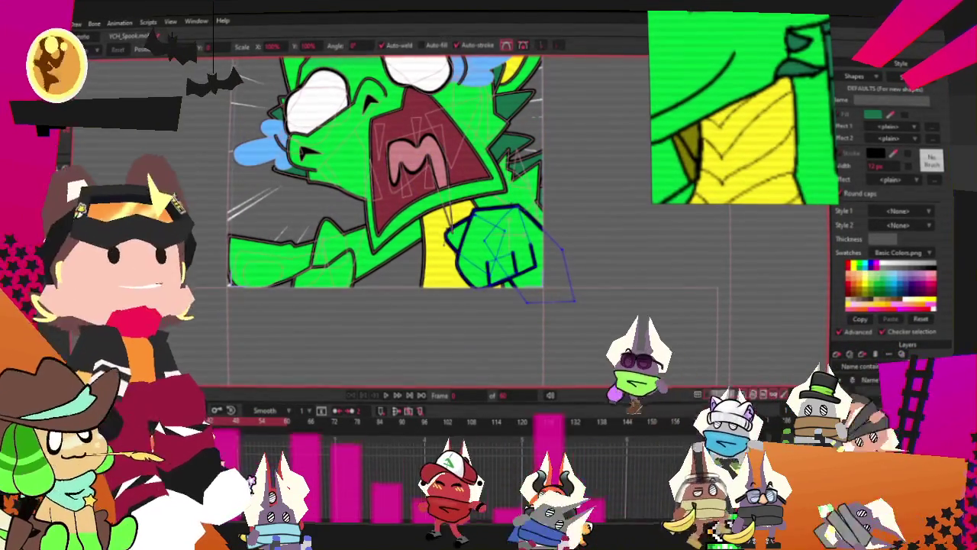
scroll(526, 290, up, 2)
Draw a rectangle over the lower chest and remove its dark-green fill.
key(g)
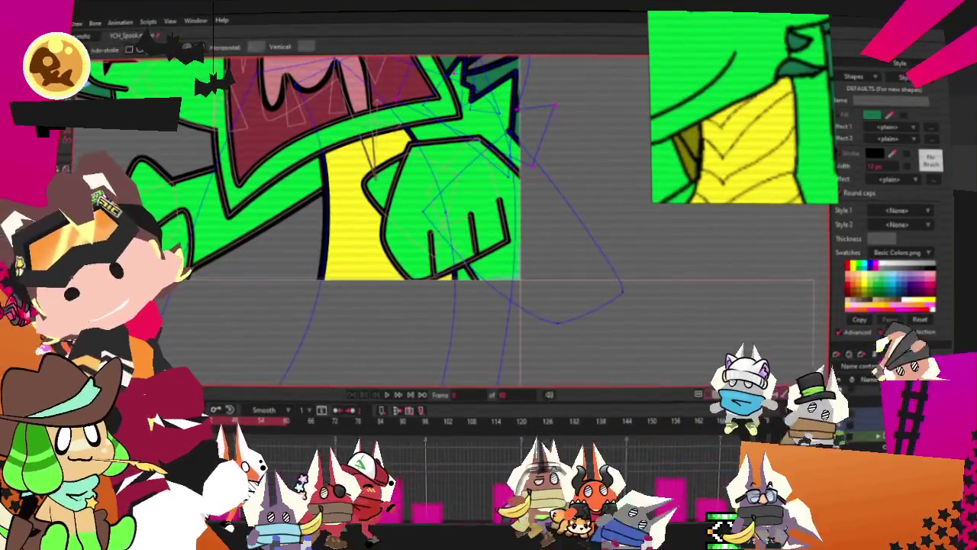
scroll(306, 252, up, 1)
drag(276, 221, 433, 302)
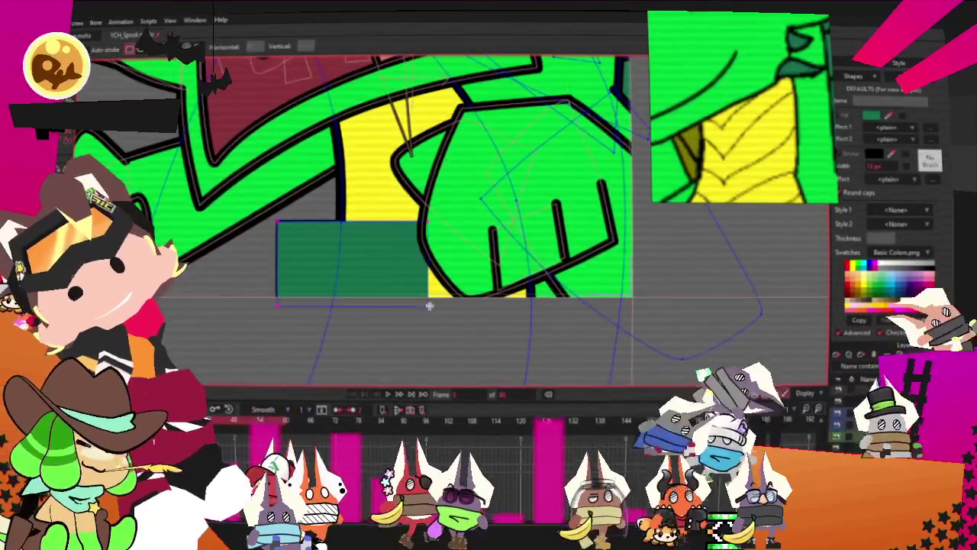
key(q)
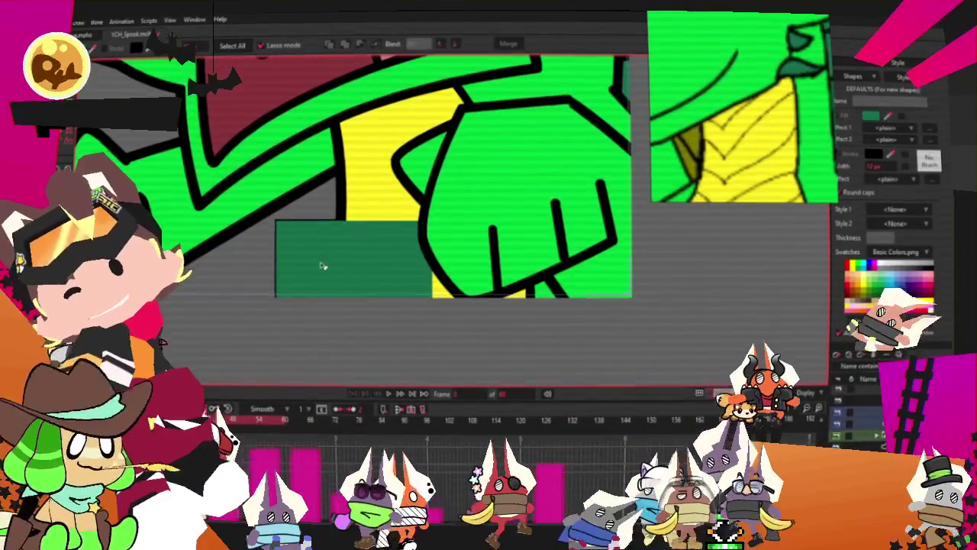
click(323, 266)
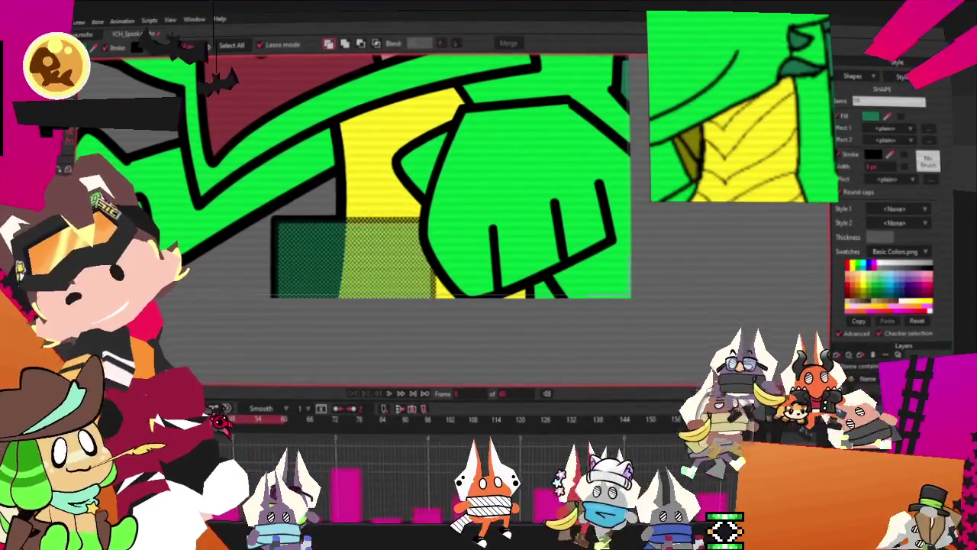
key(Delete)
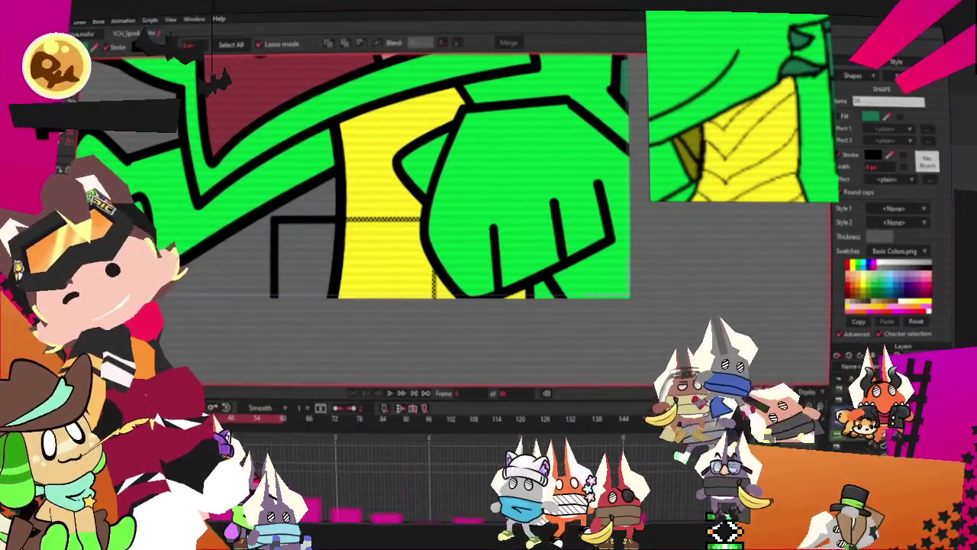
Delete the rectangle's left edge, bend its top and bottom edges into Vs, and paste two more.
key(t)
key(a)
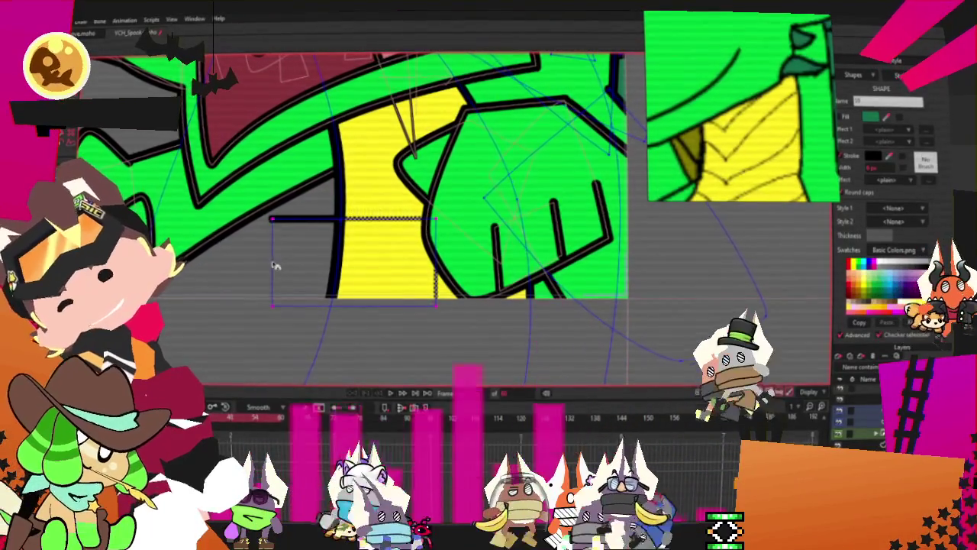
key(Delete)
drag(351, 219, 353, 261)
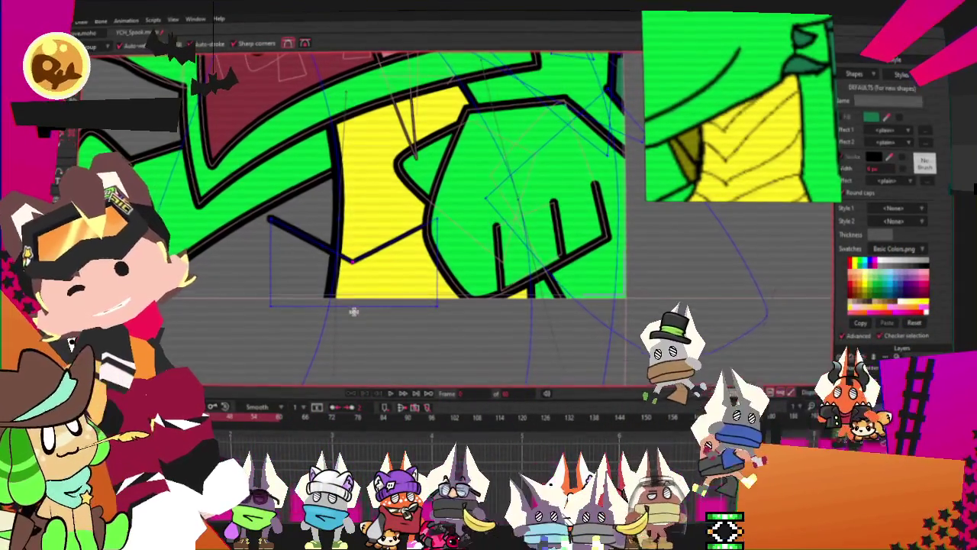
drag(353, 311, 337, 336)
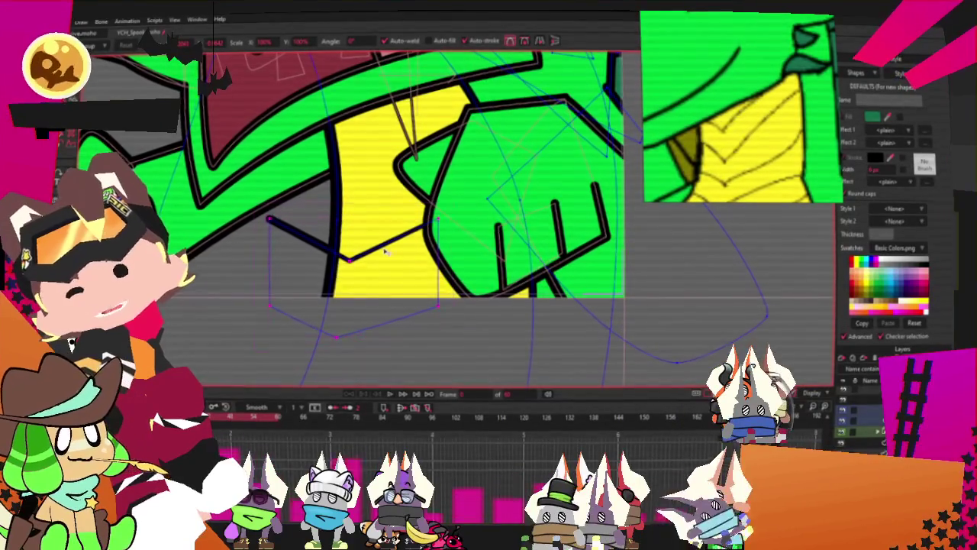
scroll(503, 194, up, 1)
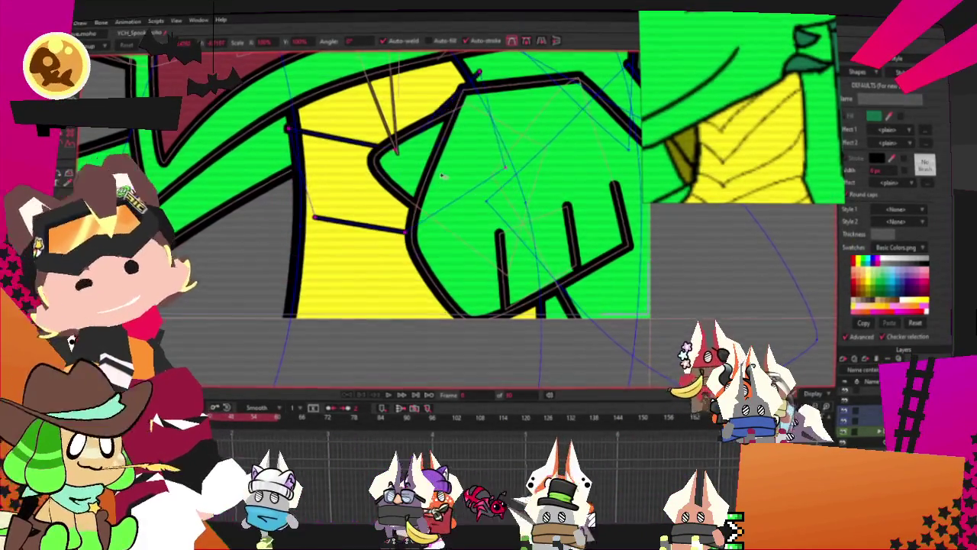
scroll(458, 138, up, 1)
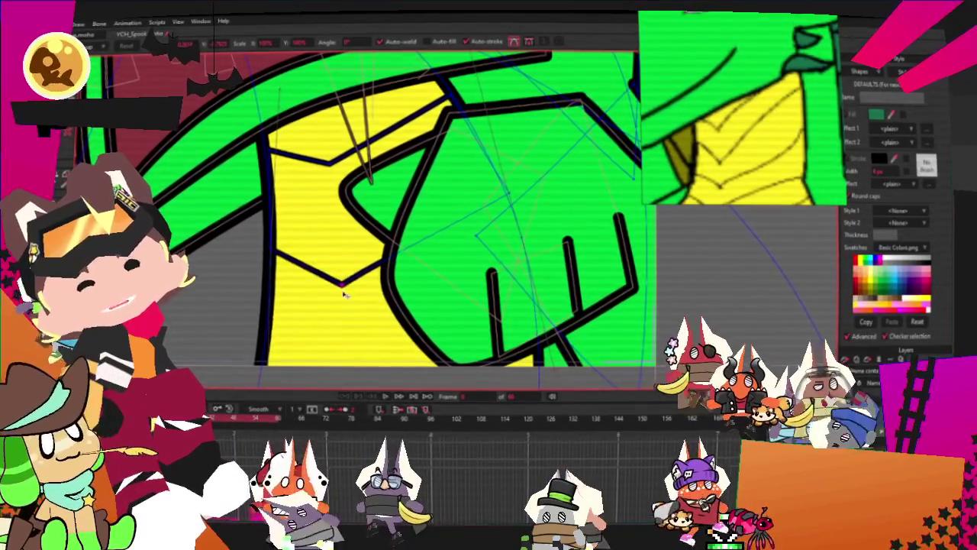
key(ctrl+v)
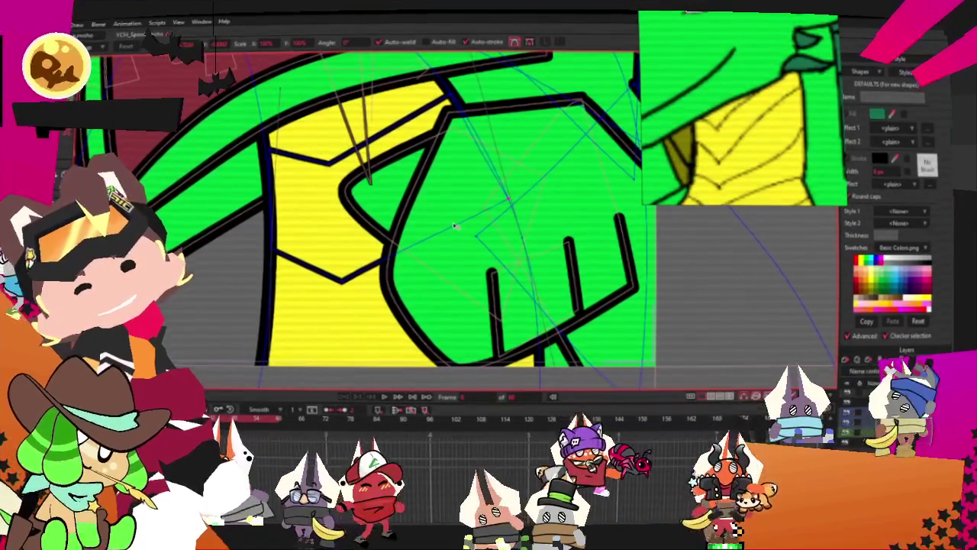